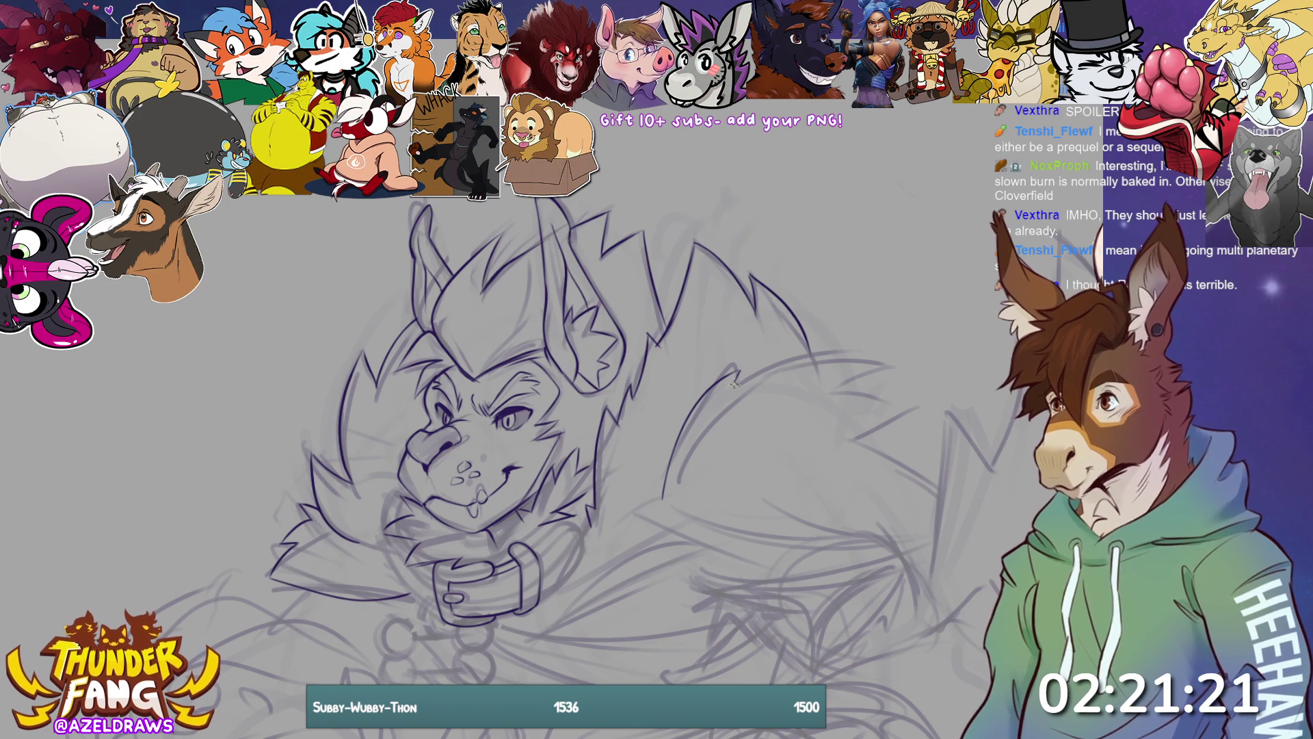
Ink the upper edge and lower curve of the fur shape right of the head
{"action": "mouse_move", "coordinate": [737, 380]}
{"action": "left_mouse_down"}
{"action": "mouse_move", "coordinate": [836, 352]}
{"action": "mouse_move", "coordinate": [887, 362]}
{"action": "mouse_move", "coordinate": [901, 416]}
{"action": "left_mouse_up"}
{"action": "mouse_move", "coordinate": [663, 494]}
{"action": "left_mouse_down"}
{"action": "mouse_move", "coordinate": [711, 531]}
{"action": "mouse_move", "coordinate": [834, 545]}
{"action": "mouse_move", "coordinate": [930, 530]}
{"action": "left_mouse_up"}
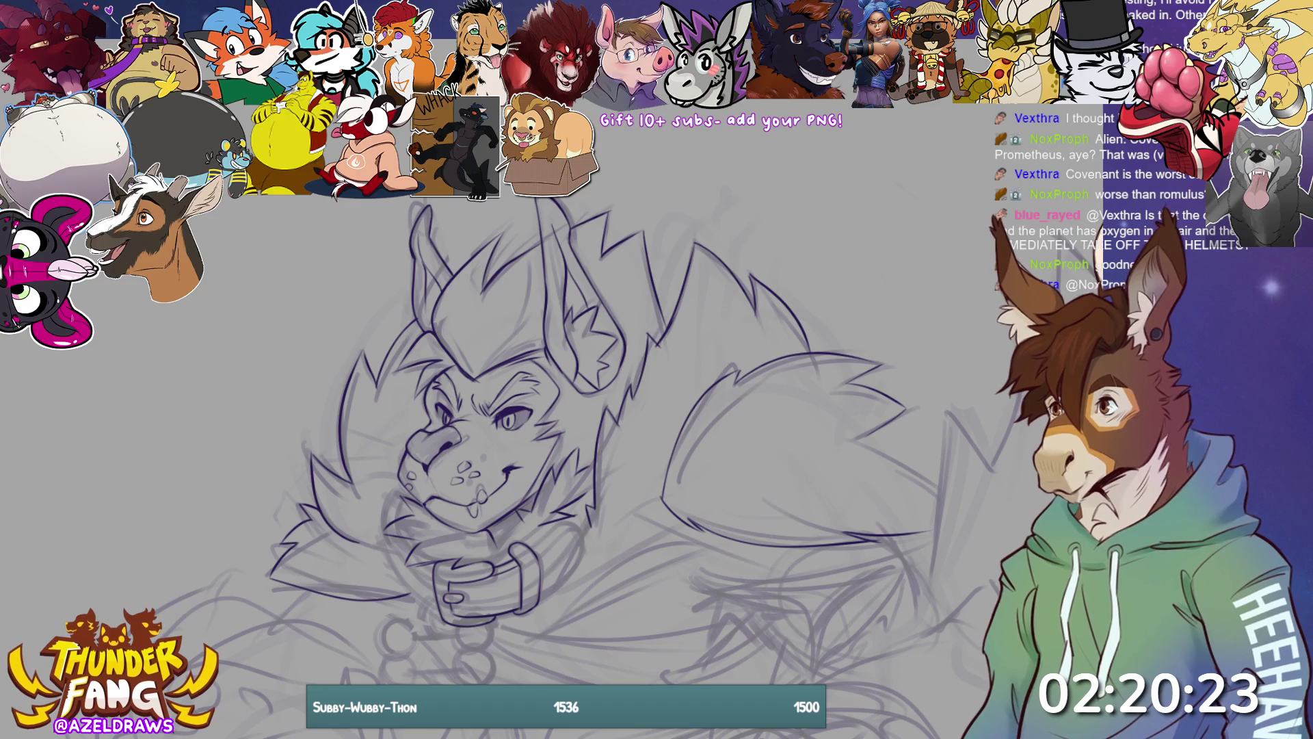
Zoom out with Ctrl+minus to see the whole sketch beside the colour reference sheets
{"action": "key", "text": "ctrl+minus"}
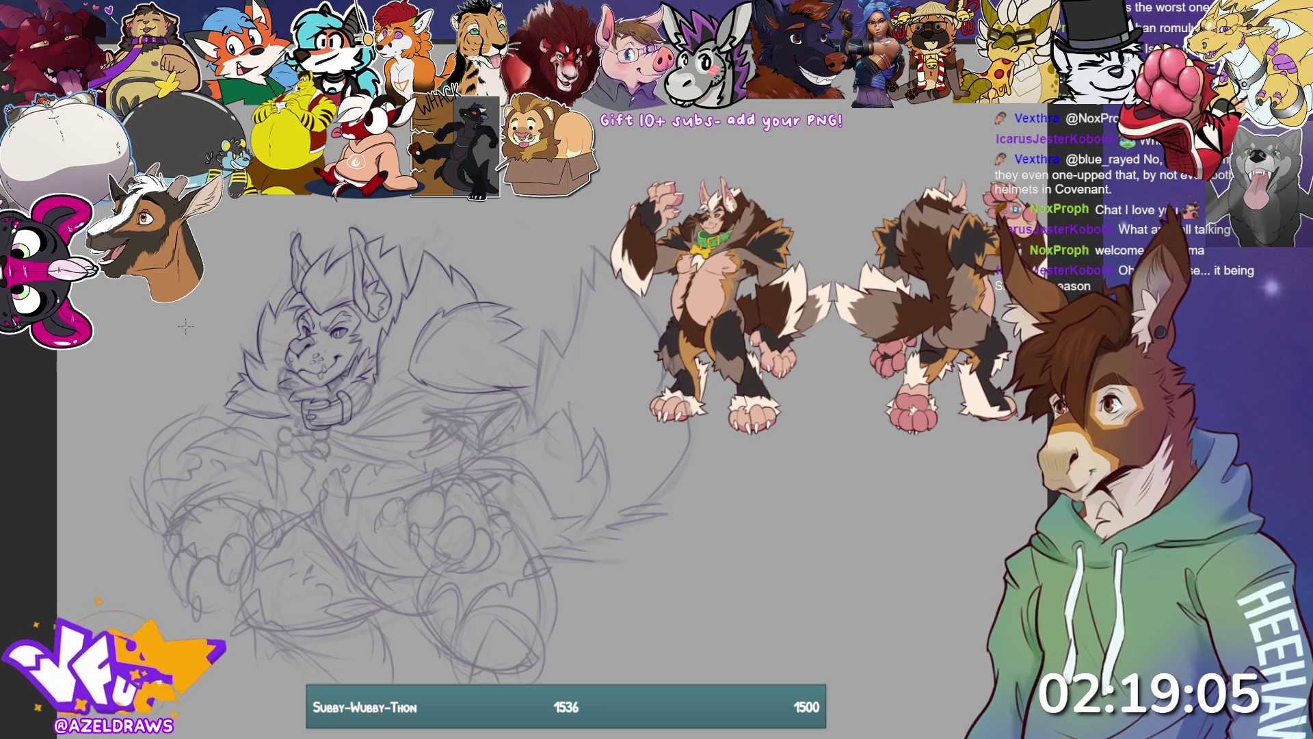
Zoom in on the head and ink a stroke along the collar's right side
{"action": "scroll", "coordinate": [547, 411], "scroll_direction": "up", "scroll_amount": 5}
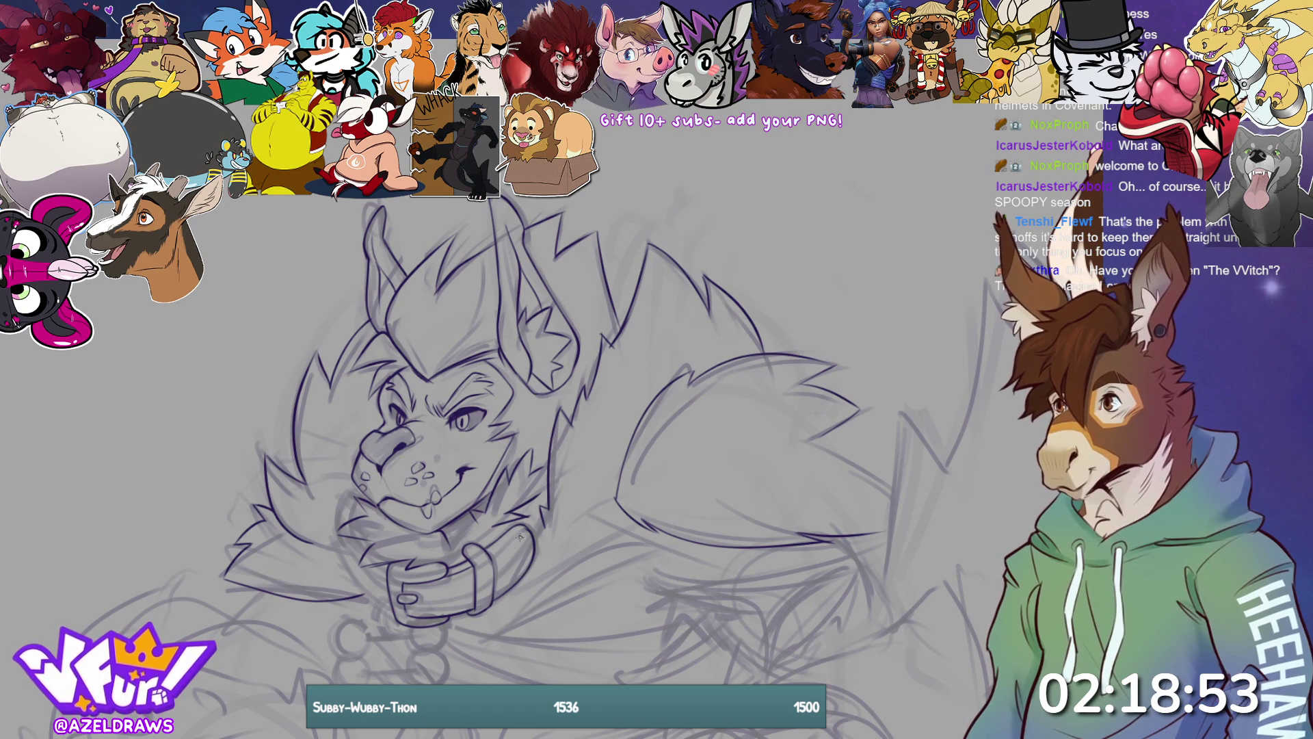
{"action": "mouse_move", "coordinate": [527, 526]}
{"action": "left_mouse_down"}
{"action": "mouse_move", "coordinate": [534, 552]}
{"action": "mouse_move", "coordinate": [484, 611]}
{"action": "left_mouse_up"}
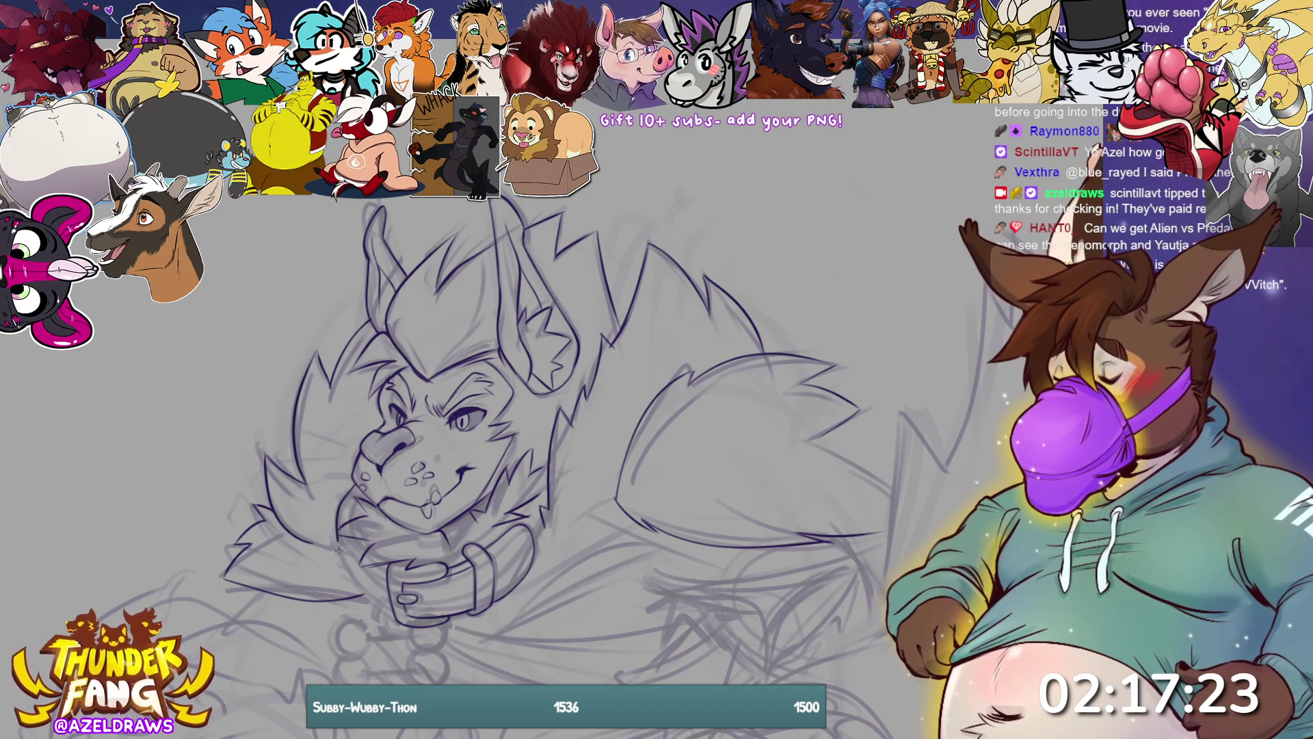
{"action": "left_click_drag", "start_coordinate": [340, 556], "coordinate": [392, 611]}
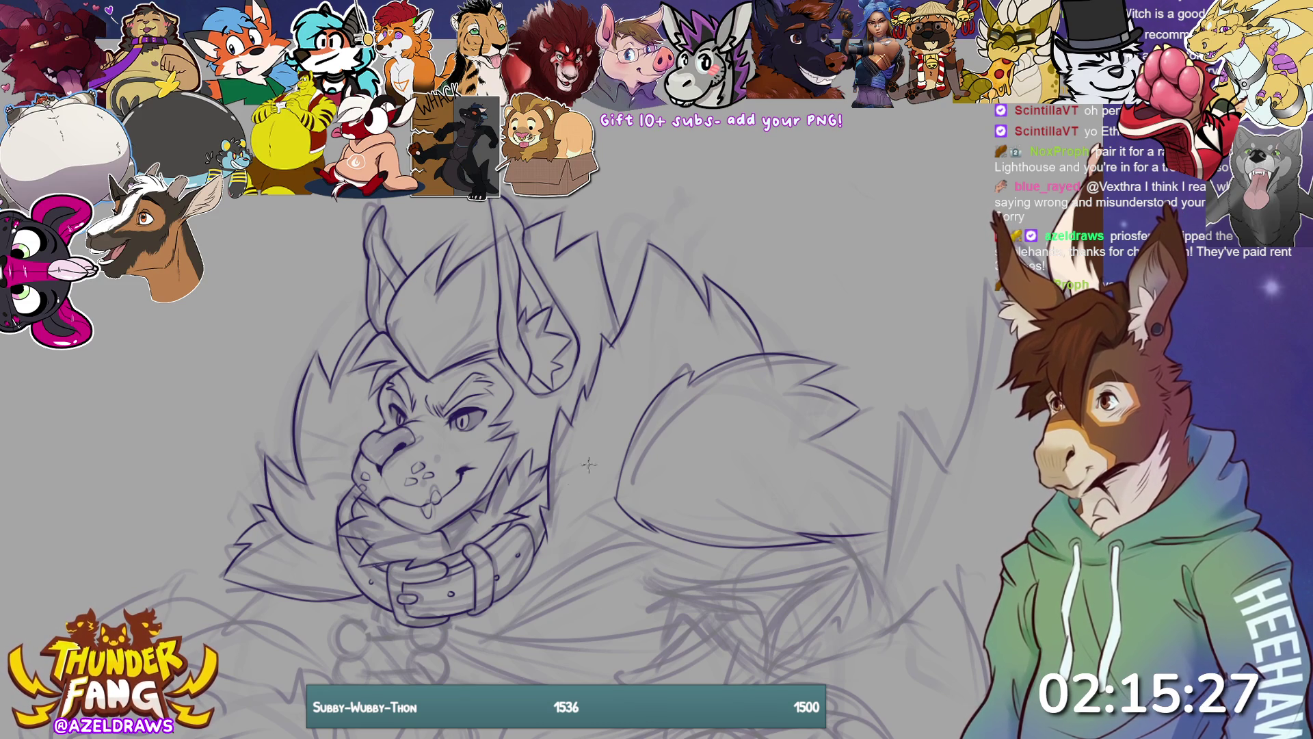
Sketch faint fur strokes on the right shoulder, undoing the spiky and short strokes beside the collar
{"action": "left_click_drag", "start_coordinate": [547, 411], "coordinate": [594, 376]}
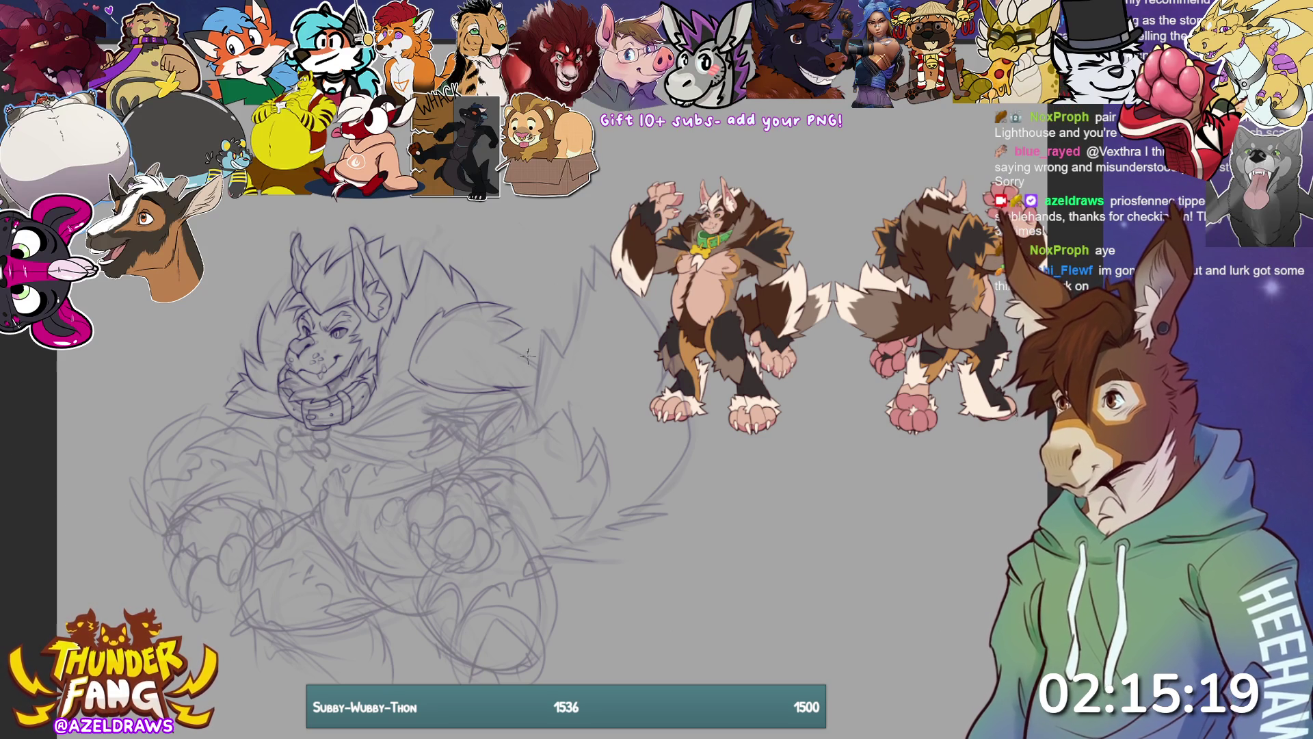
{"action": "mouse_move", "coordinate": [520, 342]}
{"action": "left_mouse_down"}
{"action": "mouse_move", "coordinate": [555, 396]}
{"action": "mouse_move", "coordinate": [554, 379]}
{"action": "left_mouse_up"}
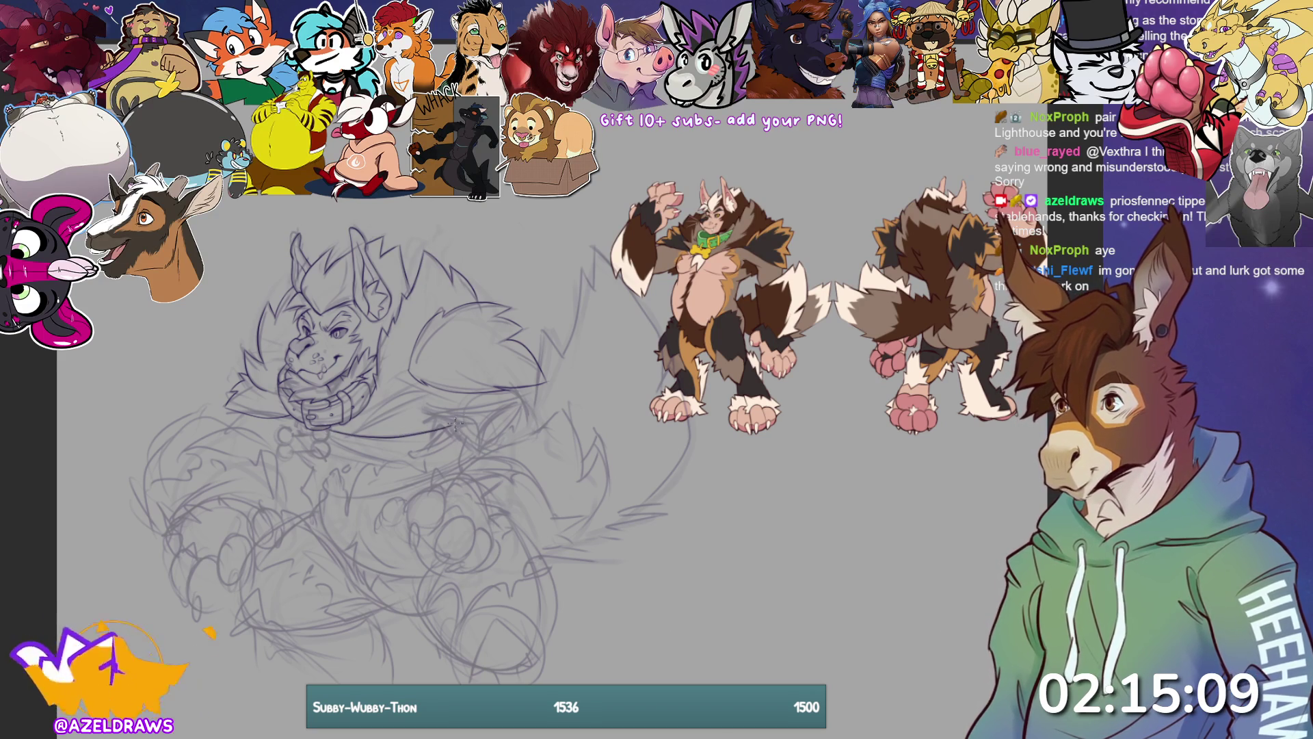
{"action": "left_click_drag", "start_coordinate": [423, 421], "coordinate": [479, 422]}
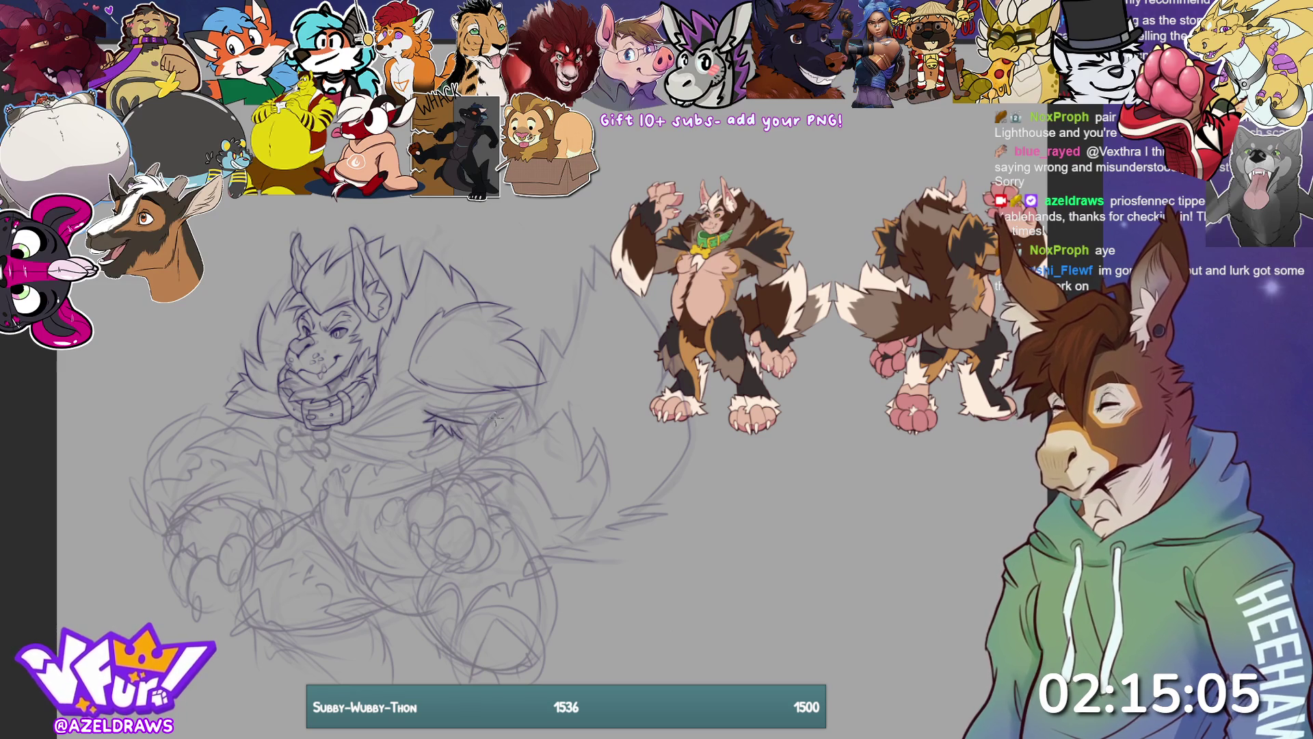
{"action": "key", "text": "ctrl+z"}
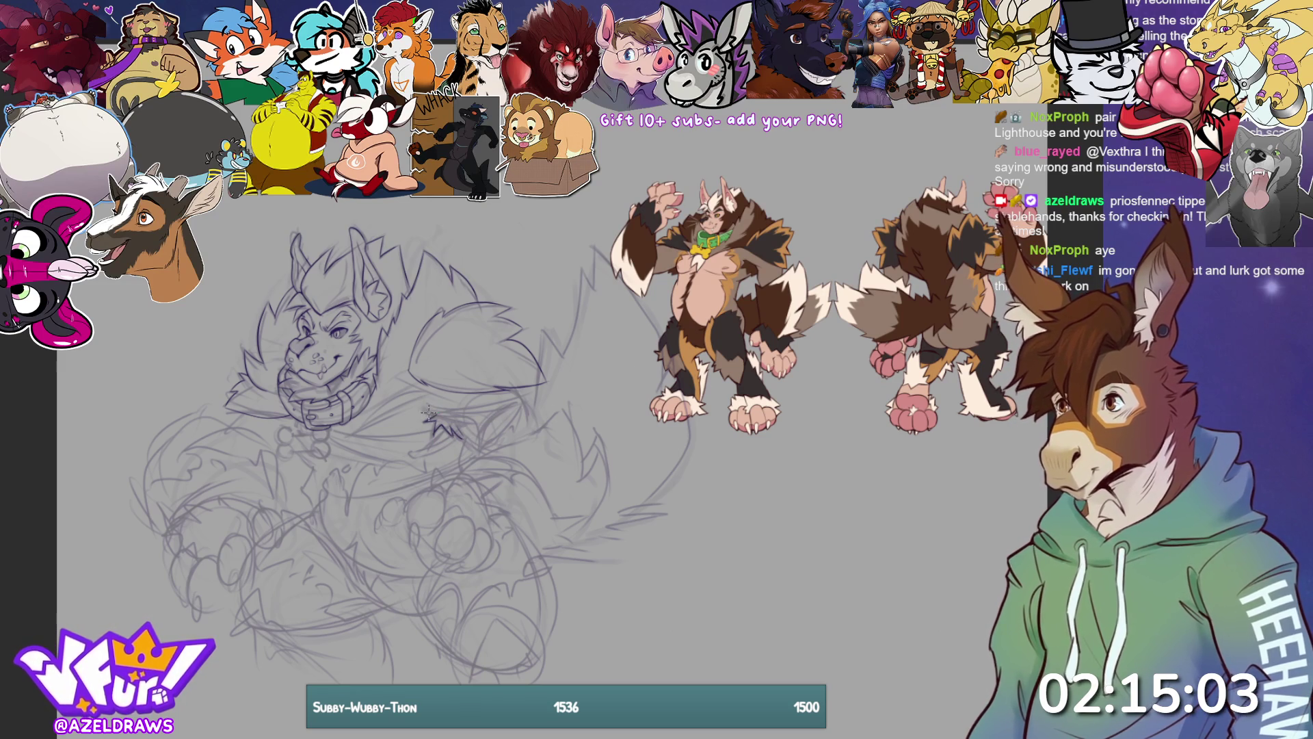
{"action": "left_click_drag", "start_coordinate": [445, 414], "coordinate": [491, 413]}
{"action": "key", "text": "ctrl+z"}
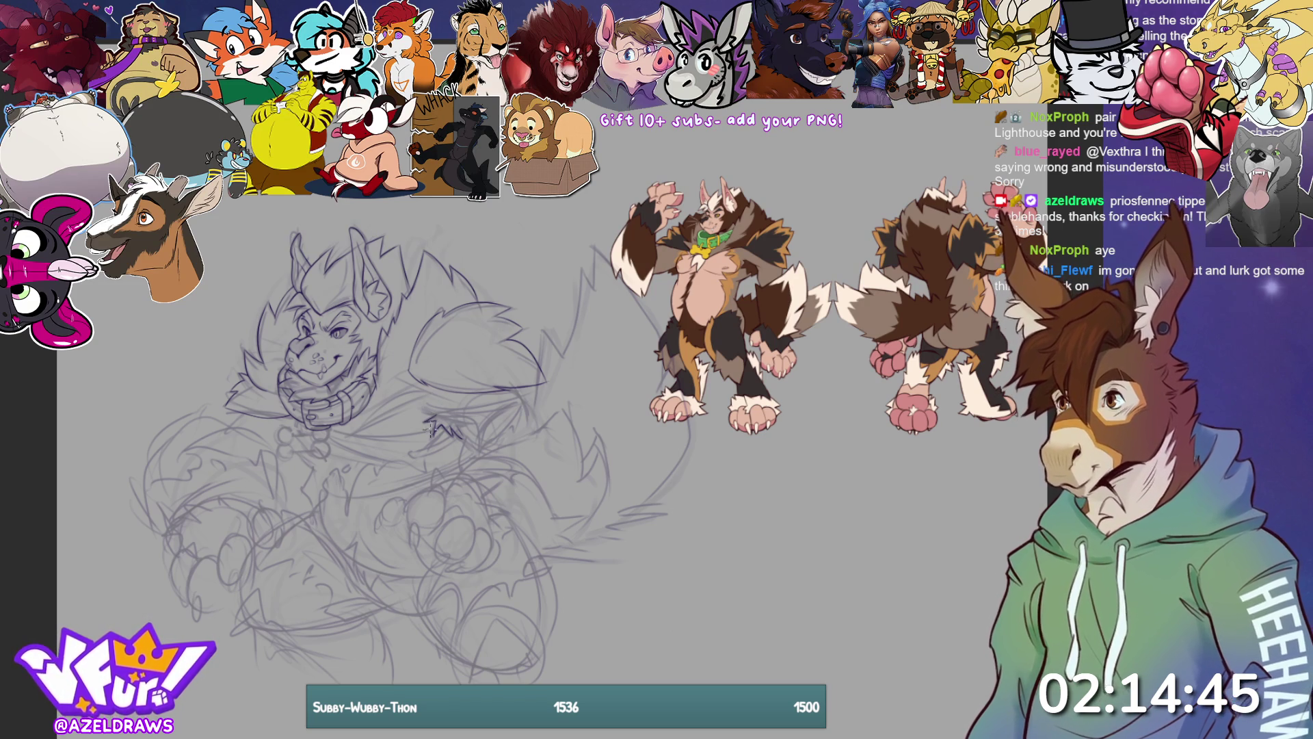
{"action": "scroll", "coordinate": [565, 335], "scroll_direction": "up", "scroll_amount": 1}
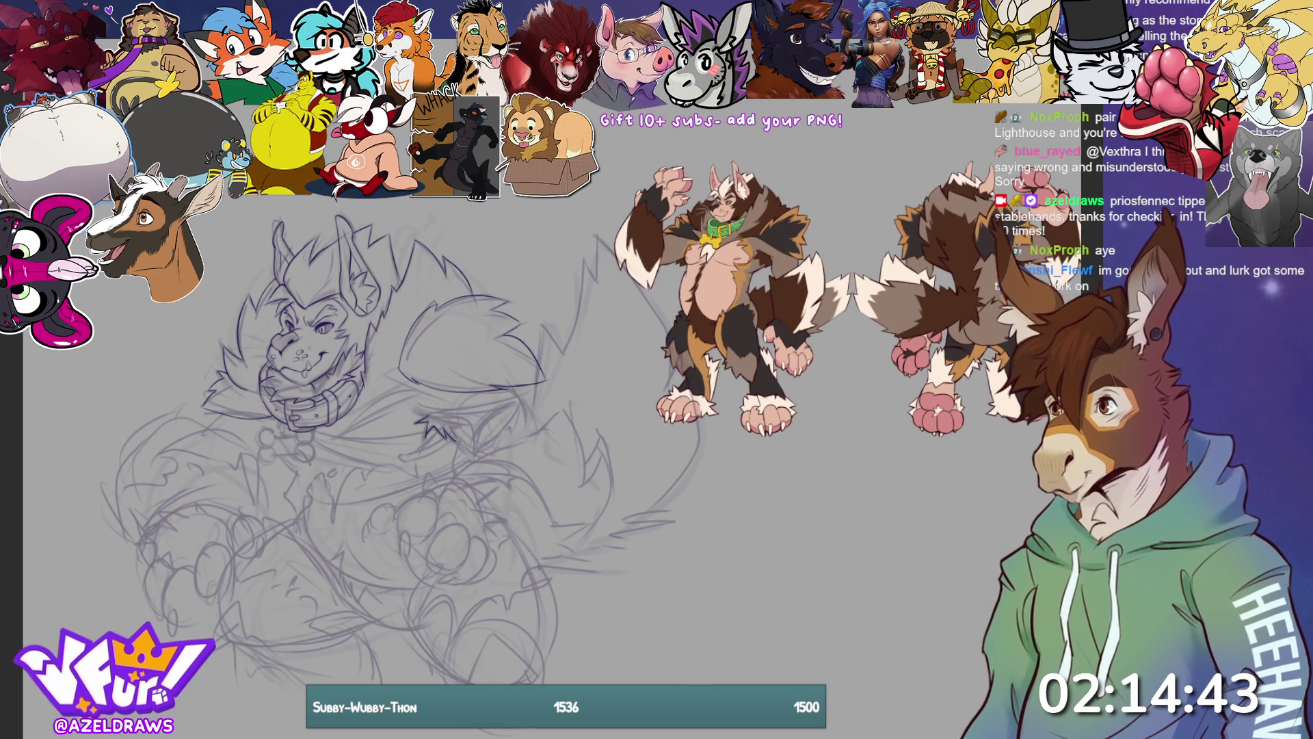
Zoom in and ink the V shape of the small wing below the collar
{"action": "scroll", "coordinate": [304, 369], "scroll_direction": "up", "scroll_amount": 4}
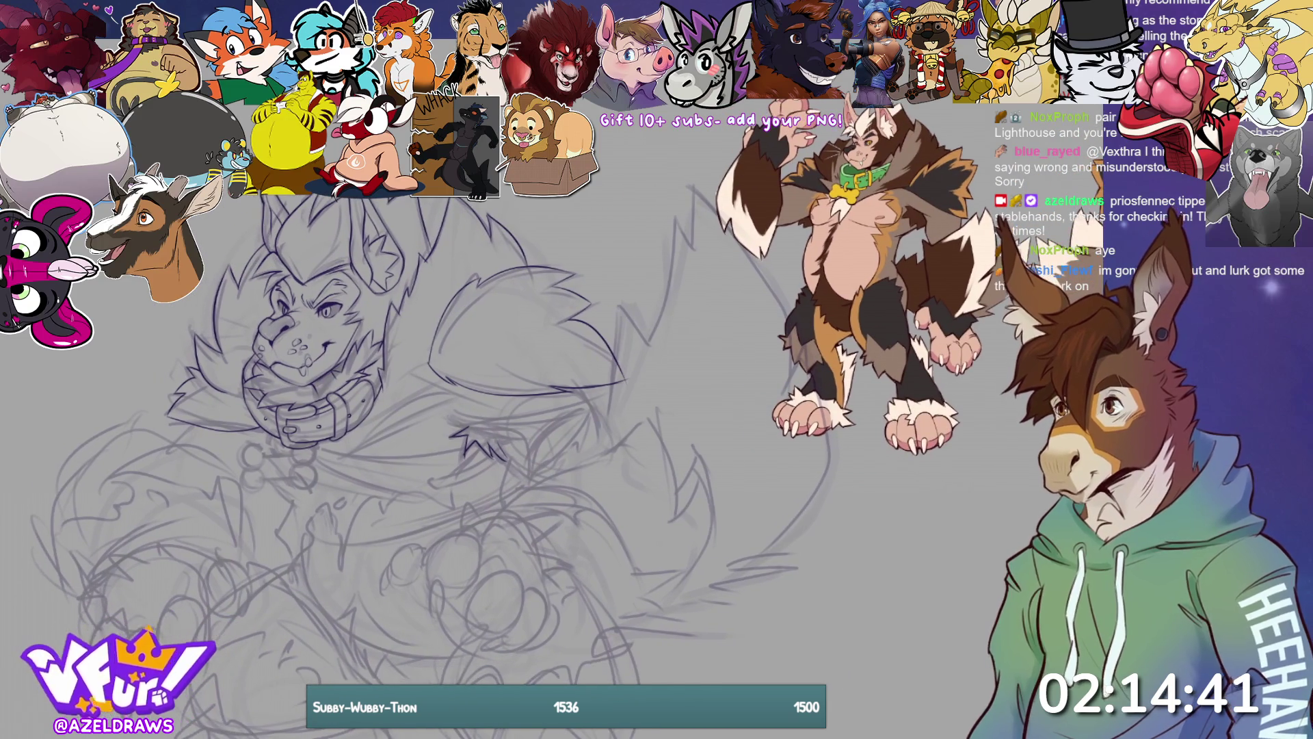
{"action": "scroll", "coordinate": [568, 411], "scroll_direction": "up", "scroll_amount": 1}
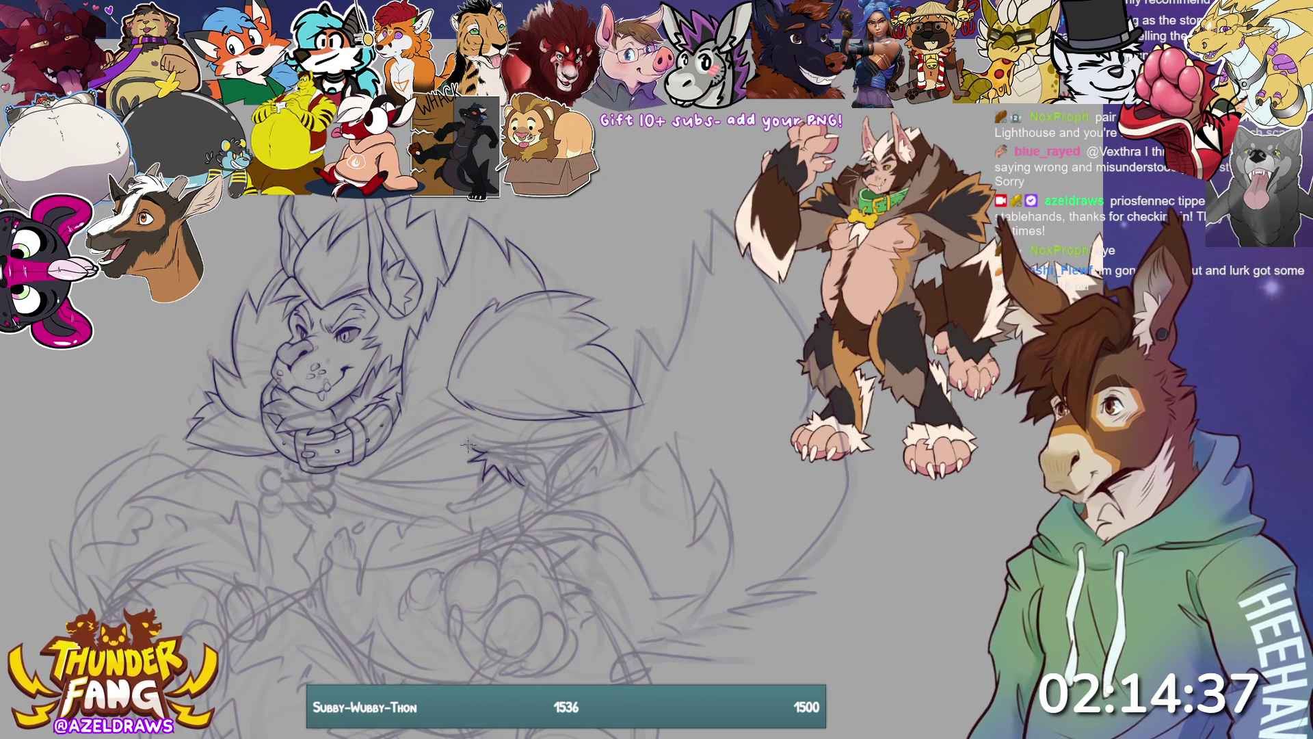
{"action": "mouse_move", "coordinate": [471, 448]}
{"action": "left_mouse_down"}
{"action": "mouse_move", "coordinate": [575, 441]}
{"action": "mouse_move", "coordinate": [507, 451]}
{"action": "mouse_move", "coordinate": [556, 447]}
{"action": "mouse_move", "coordinate": [548, 508]}
{"action": "left_mouse_up"}
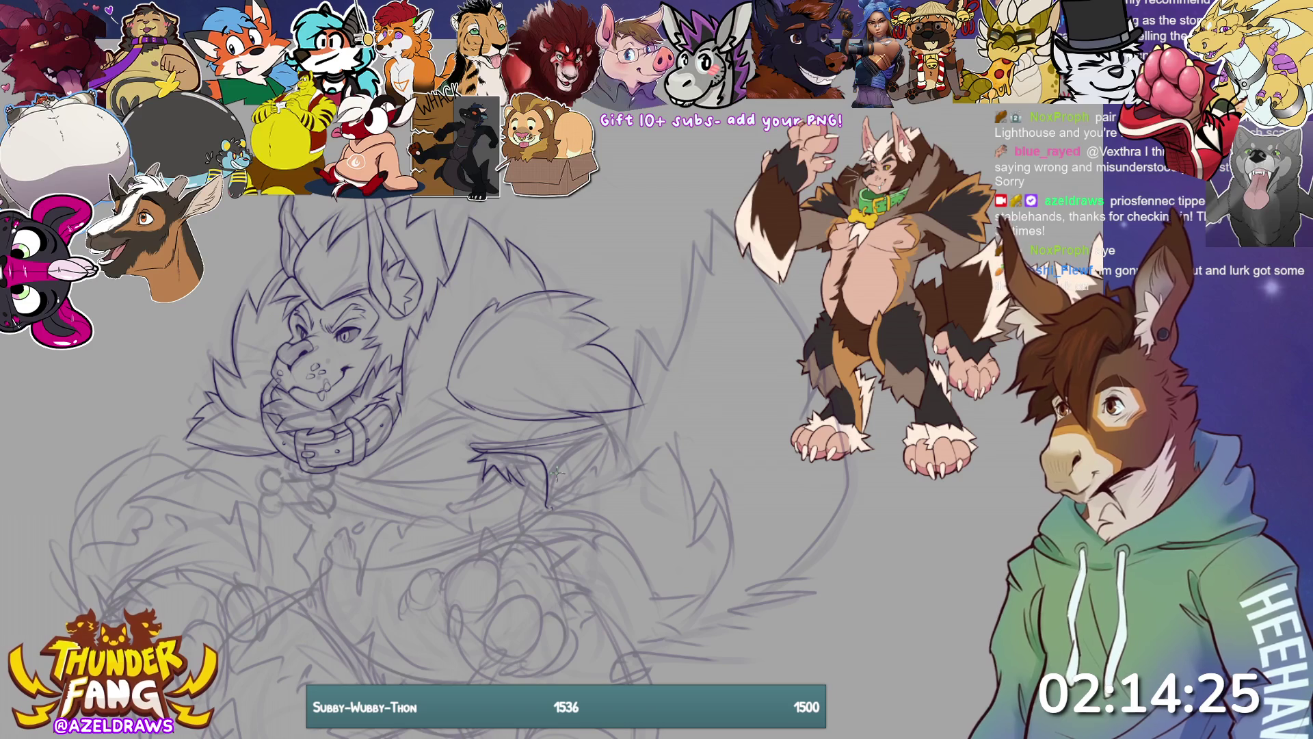
{"action": "mouse_move", "coordinate": [551, 509]}
{"action": "left_mouse_down"}
{"action": "mouse_move", "coordinate": [564, 454]}
{"action": "mouse_move", "coordinate": [612, 428]}
{"action": "mouse_move", "coordinate": [600, 430]}
{"action": "left_mouse_up"}
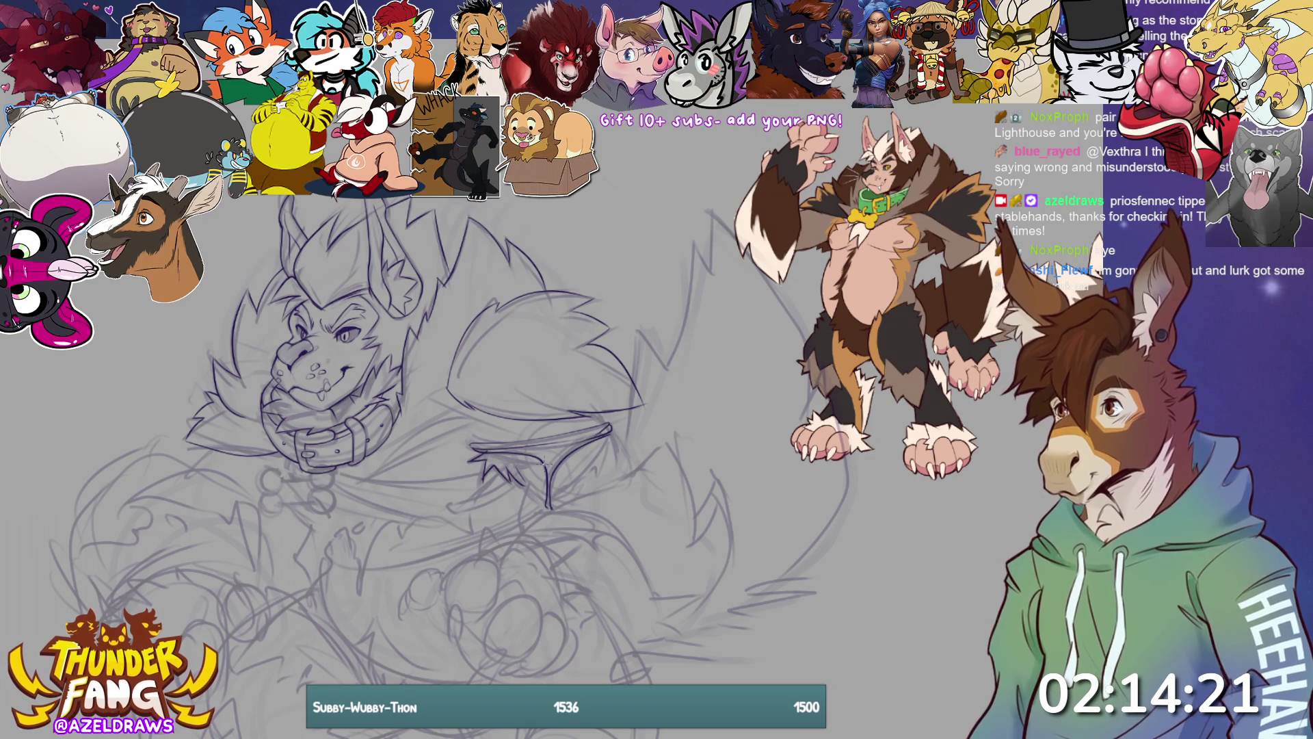
{"action": "left_click_drag", "start_coordinate": [601, 430], "coordinate": [611, 424]}
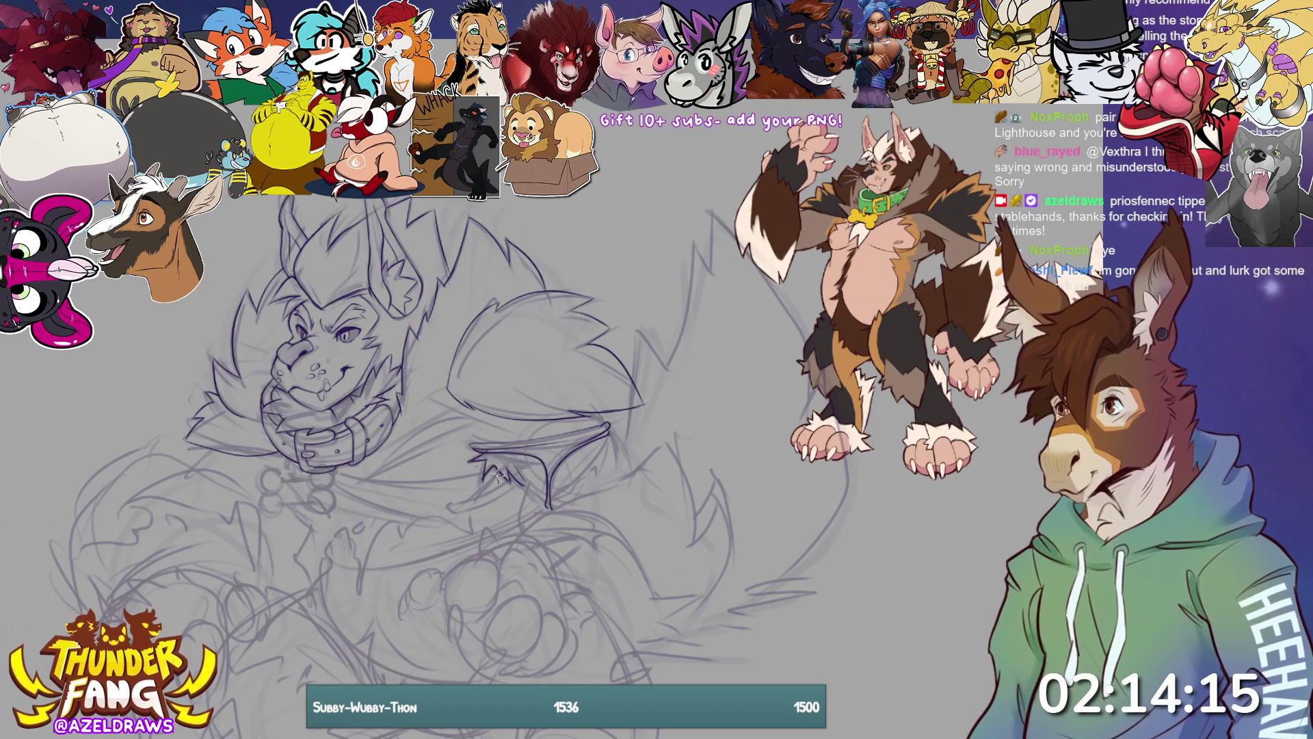
{"action": "mouse_move", "coordinate": [550, 510]}
{"action": "left_mouse_down"}
{"action": "mouse_move", "coordinate": [613, 427]}
{"action": "mouse_move", "coordinate": [602, 476]}
{"action": "mouse_move", "coordinate": [546, 510]}
{"action": "left_mouse_up"}
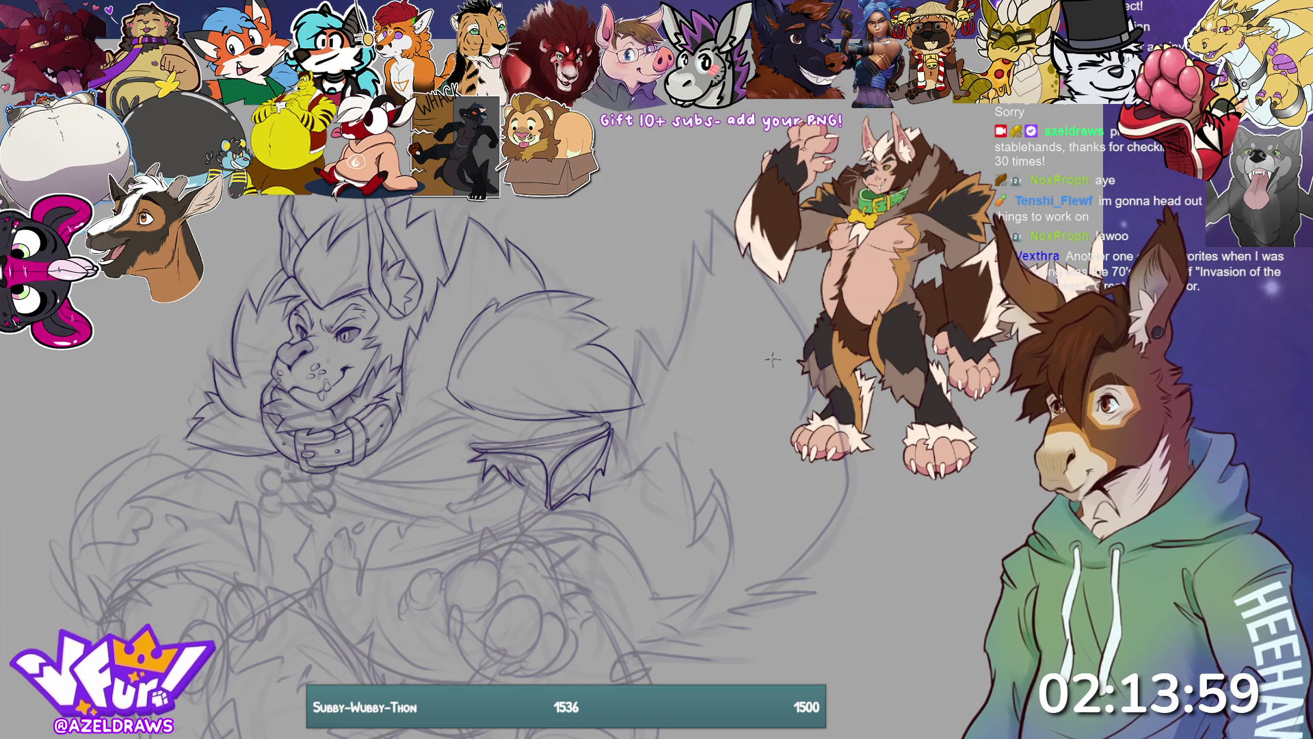
Ink the wing's curved underside, lower edge and tip, redoing the underside stroke
{"action": "mouse_move", "coordinate": [547, 508]}
{"action": "left_mouse_down"}
{"action": "mouse_move", "coordinate": [582, 513]}
{"action": "mouse_move", "coordinate": [647, 567]}
{"action": "left_mouse_up"}
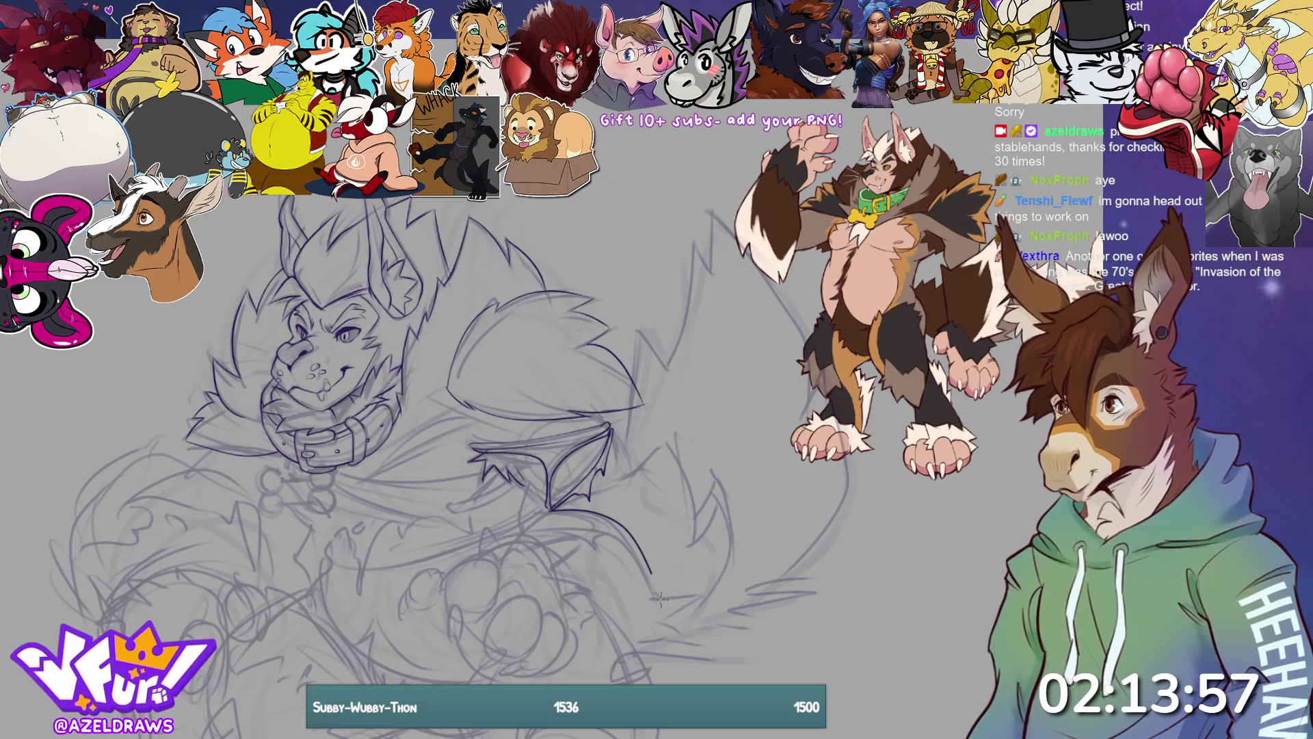
{"action": "key", "text": "ctrl+z"}
{"action": "mouse_move", "coordinate": [548, 509]}
{"action": "left_mouse_down"}
{"action": "mouse_move", "coordinate": [562, 523]}
{"action": "mouse_move", "coordinate": [576, 510]}
{"action": "mouse_move", "coordinate": [643, 563]}
{"action": "left_mouse_up"}
{"action": "key", "text": "ctrl+z"}
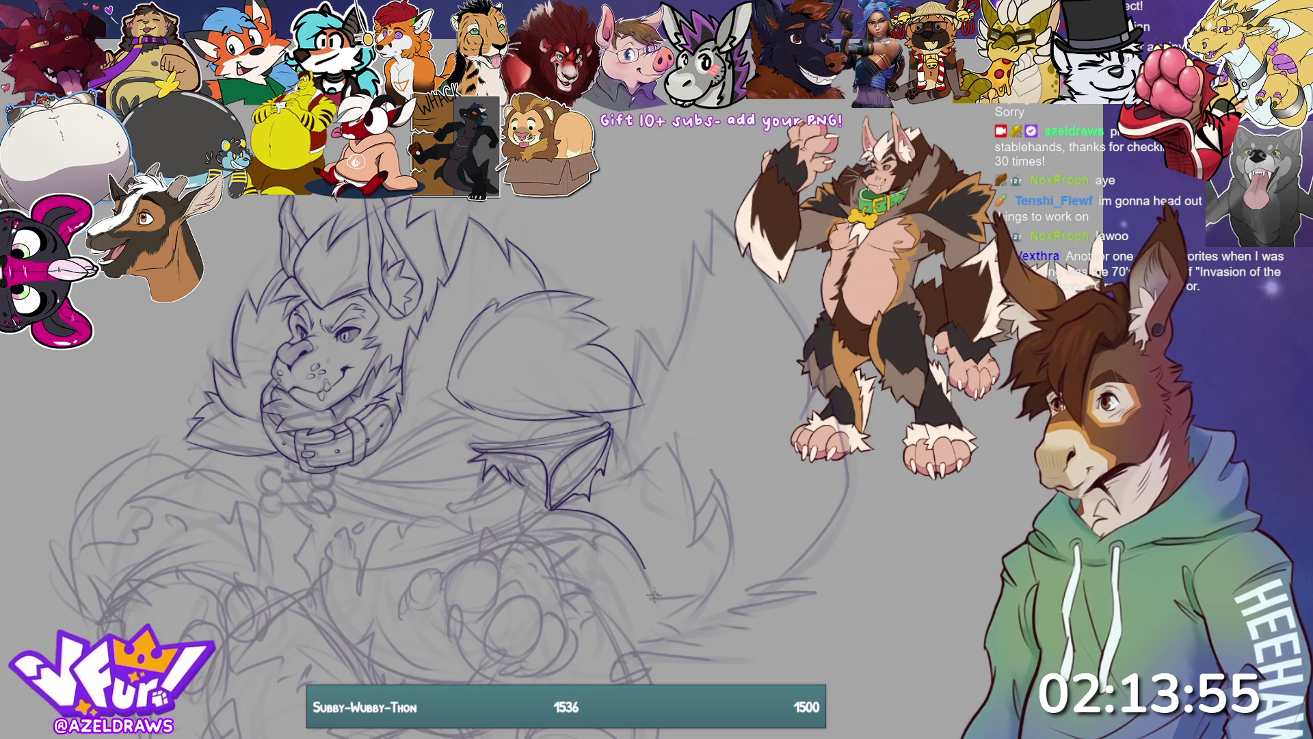
{"action": "mouse_move", "coordinate": [525, 534]}
{"action": "left_mouse_down"}
{"action": "mouse_move", "coordinate": [601, 558]}
{"action": "mouse_move", "coordinate": [616, 547]}
{"action": "mouse_move", "coordinate": [660, 606]}
{"action": "left_mouse_up"}
{"action": "left_click_drag", "start_coordinate": [524, 532], "coordinate": [619, 540]}
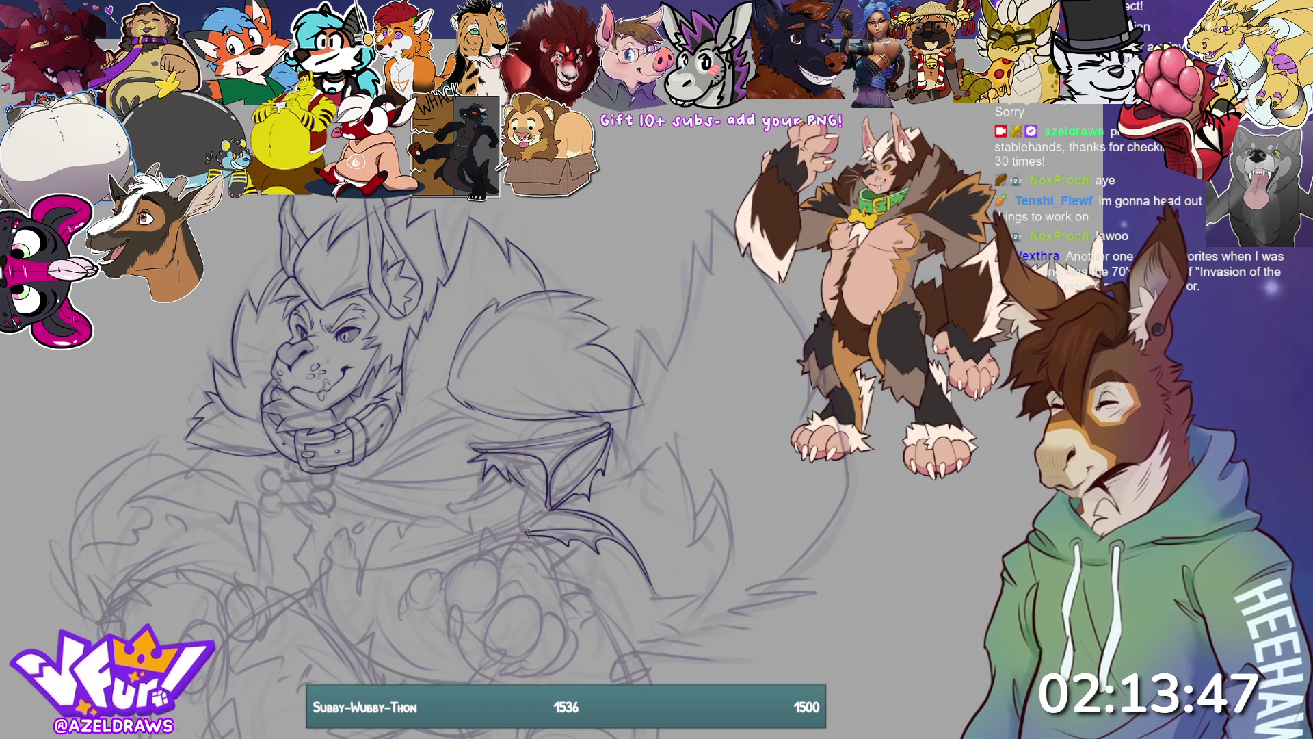
{"action": "mouse_move", "coordinate": [544, 511]}
{"action": "left_mouse_down"}
{"action": "mouse_move", "coordinate": [581, 522]}
{"action": "mouse_move", "coordinate": [522, 513]}
{"action": "mouse_move", "coordinate": [503, 532]}
{"action": "left_mouse_up"}
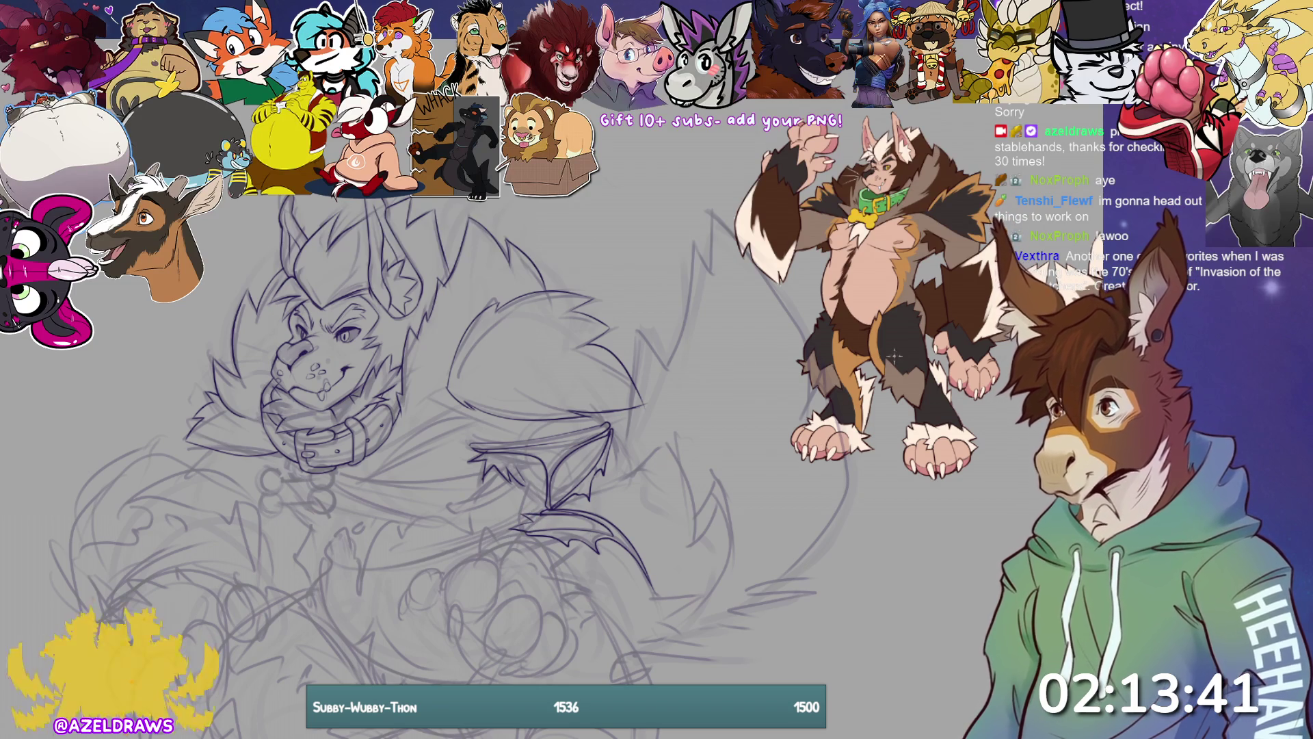
{"action": "left_click_drag", "start_coordinate": [584, 487], "coordinate": [619, 482]}
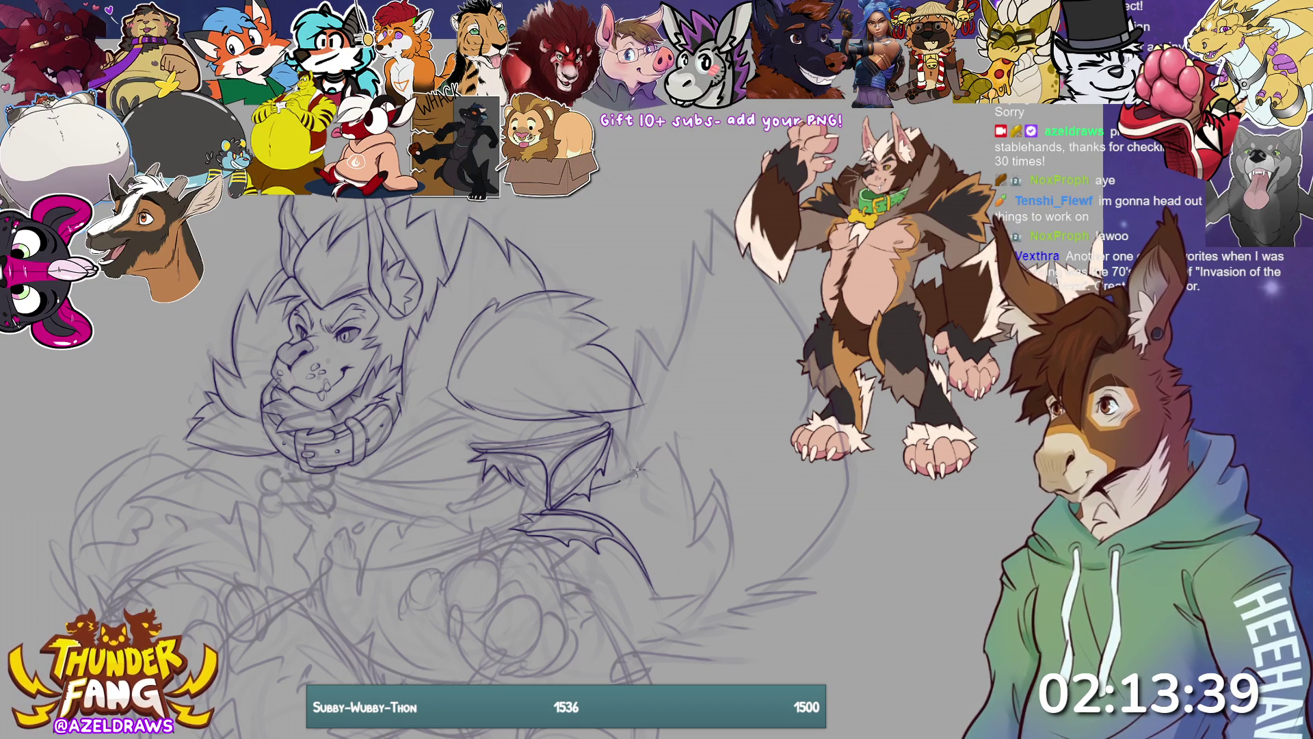
Ink the jagged lines beside the wing, the tail tip and lower edge, and a body fur line
{"action": "mouse_move", "coordinate": [671, 442]}
{"action": "left_mouse_down"}
{"action": "mouse_move", "coordinate": [697, 523]}
{"action": "mouse_move", "coordinate": [711, 479]}
{"action": "mouse_move", "coordinate": [724, 541]}
{"action": "mouse_move", "coordinate": [708, 595]}
{"action": "mouse_move", "coordinate": [656, 645]}
{"action": "left_mouse_up"}
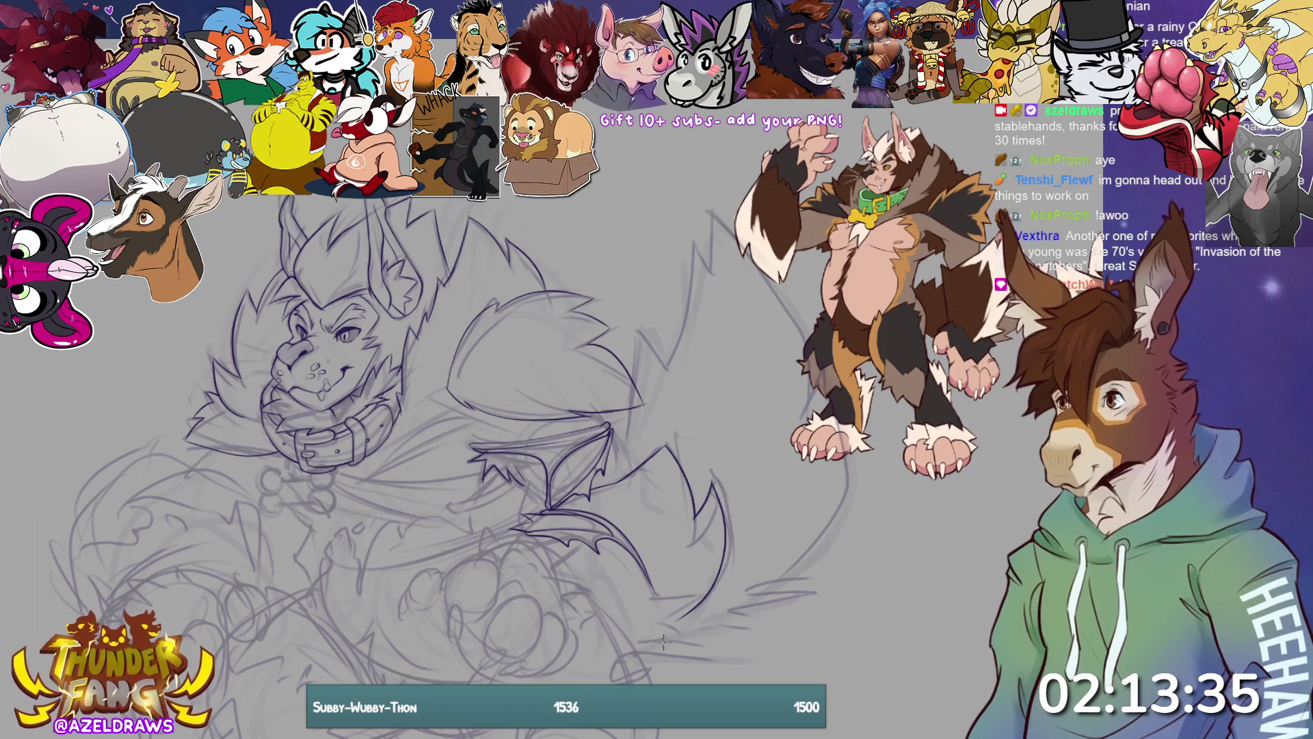
{"action": "left_click_drag", "start_coordinate": [679, 594], "coordinate": [646, 640]}
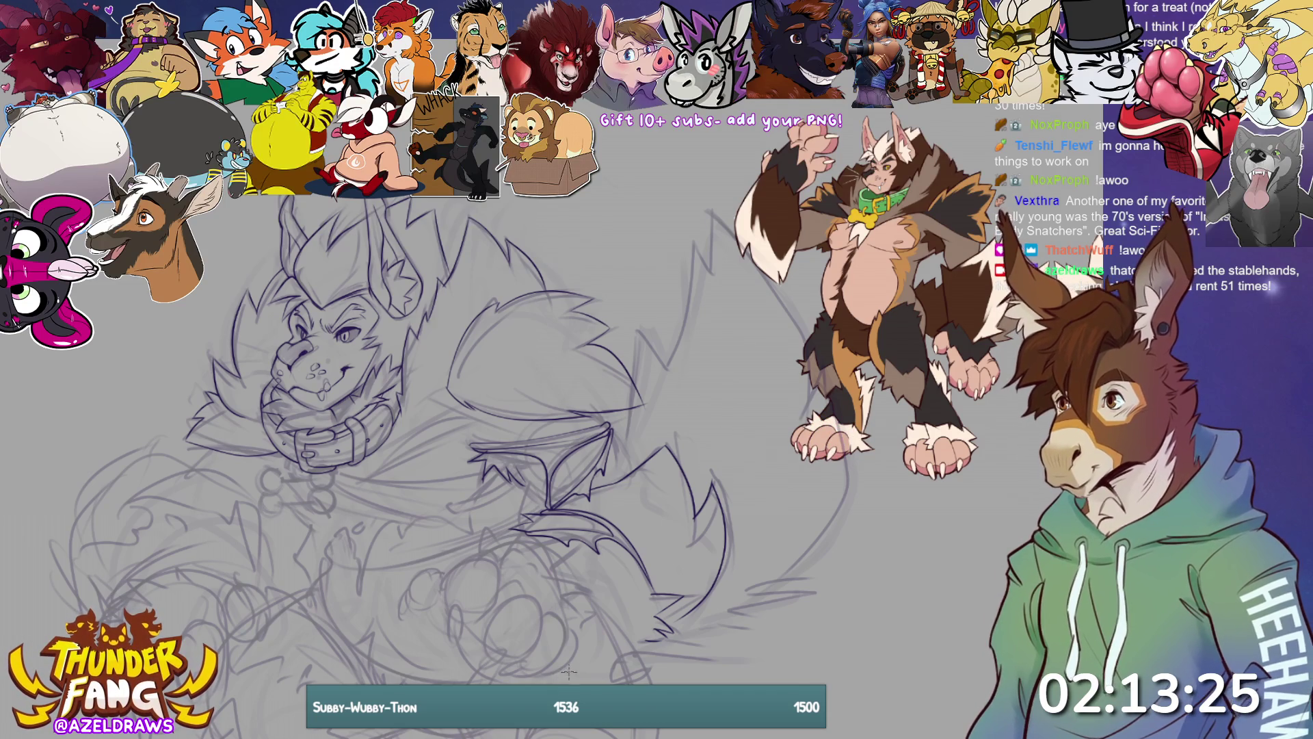
{"action": "mouse_move", "coordinate": [593, 655]}
{"action": "left_mouse_down"}
{"action": "mouse_move", "coordinate": [667, 642]}
{"action": "mouse_move", "coordinate": [646, 637]}
{"action": "mouse_move", "coordinate": [688, 615]}
{"action": "left_mouse_up"}
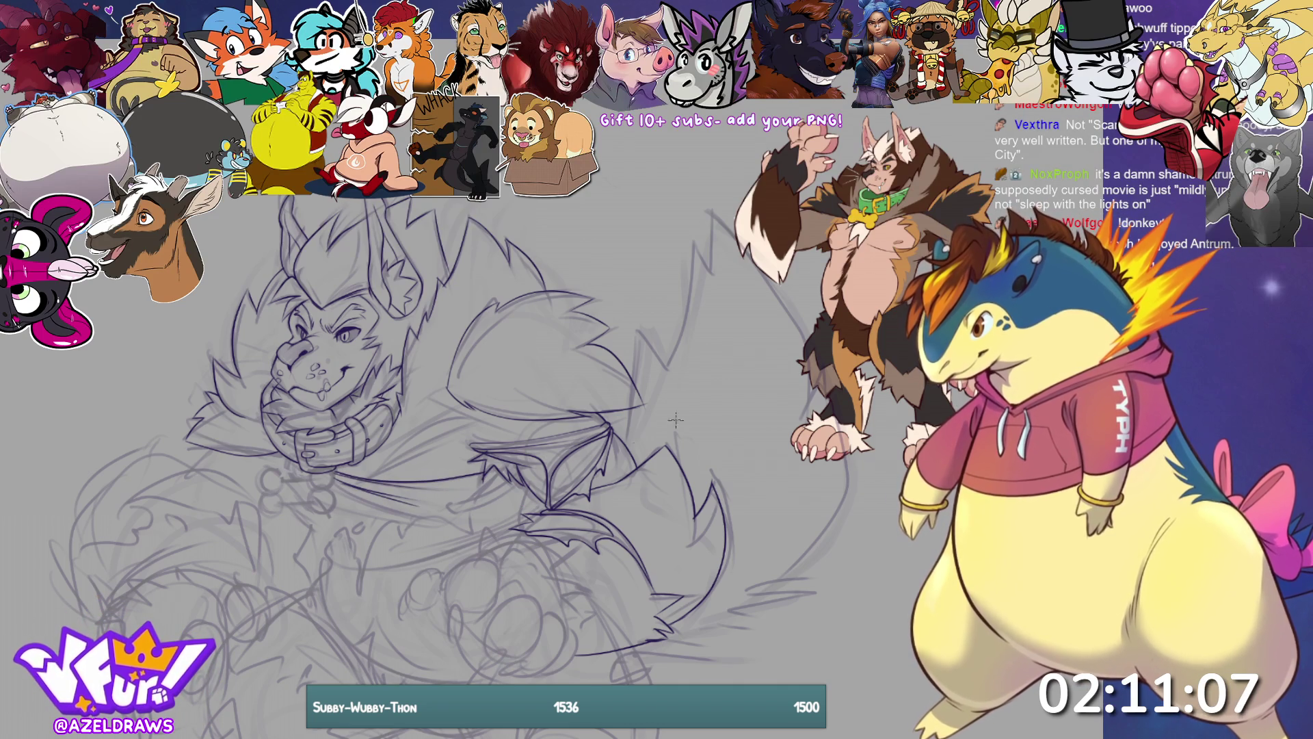
{"action": "mouse_move", "coordinate": [490, 469]}
{"action": "left_mouse_down"}
{"action": "mouse_move", "coordinate": [467, 529]}
{"action": "mouse_move", "coordinate": [439, 515]}
{"action": "mouse_move", "coordinate": [399, 540]}
{"action": "mouse_move", "coordinate": [393, 521]}
{"action": "mouse_move", "coordinate": [359, 597]}
{"action": "mouse_move", "coordinate": [357, 577]}
{"action": "left_mouse_up"}
Undo and redraw the lower-body fur stroke, then add small ink marks on the fur and belly
{"action": "key", "text": "ctrl+z"}
{"action": "left_click_drag", "start_coordinate": [380, 528], "coordinate": [360, 595]}
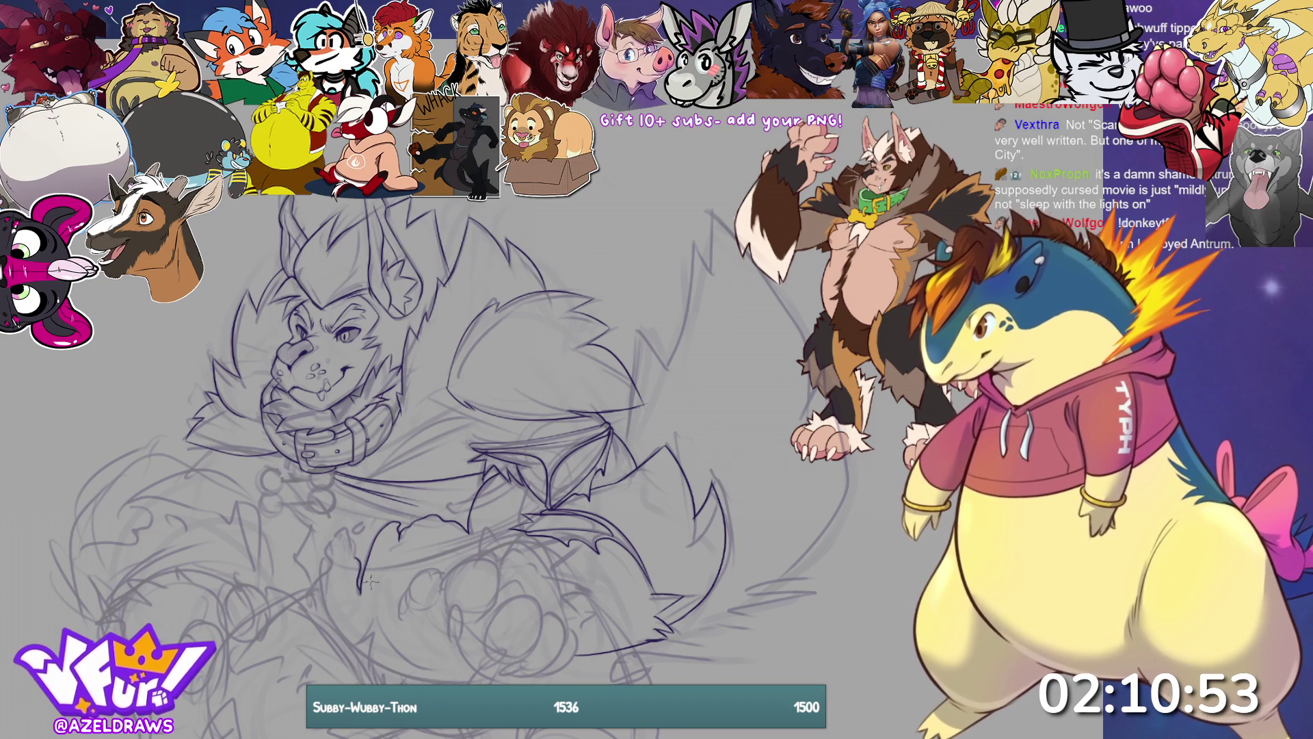
{"action": "mouse_move", "coordinate": [357, 559]}
{"action": "left_mouse_down"}
{"action": "mouse_move", "coordinate": [353, 533]}
{"action": "mouse_move", "coordinate": [335, 537]}
{"action": "left_mouse_up"}
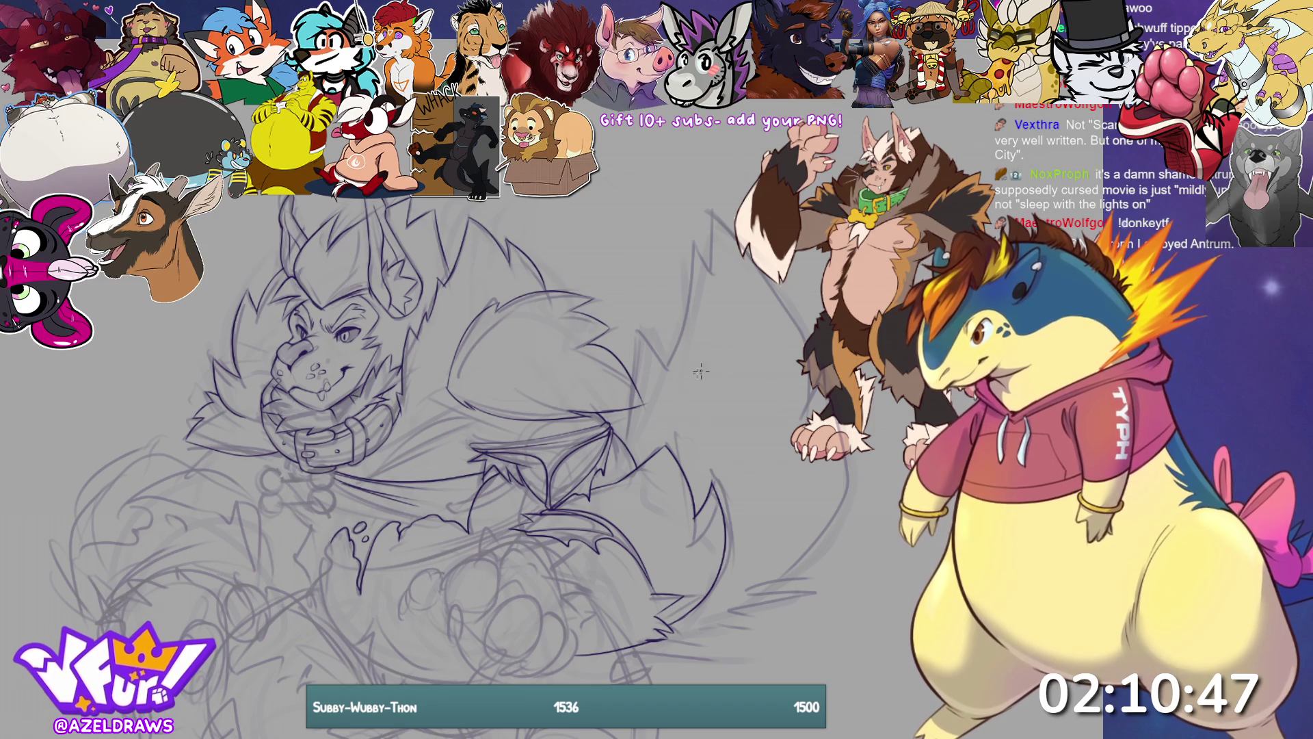
{"action": "left_click_drag", "start_coordinate": [452, 505], "coordinate": [435, 498]}
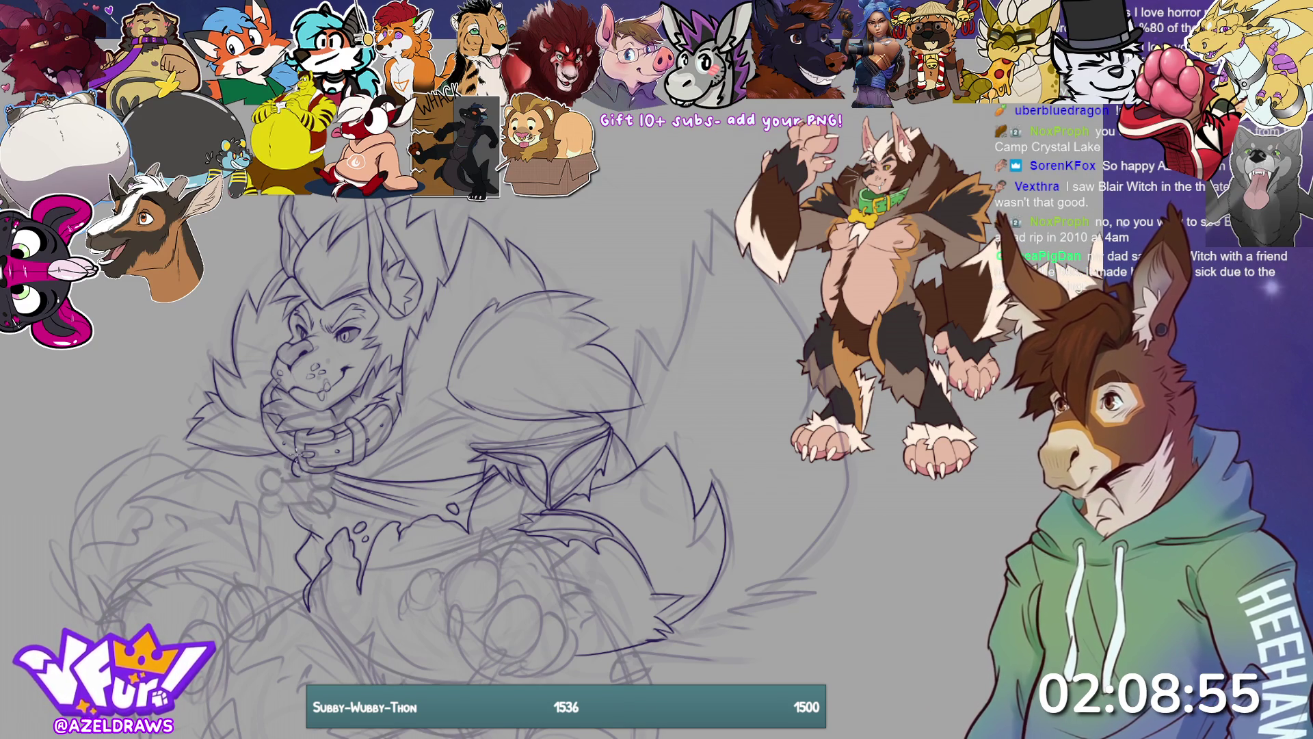
Ink the collar's ring and its left edge
{"action": "left_click_drag", "start_coordinate": [290, 479], "coordinate": [294, 469]}
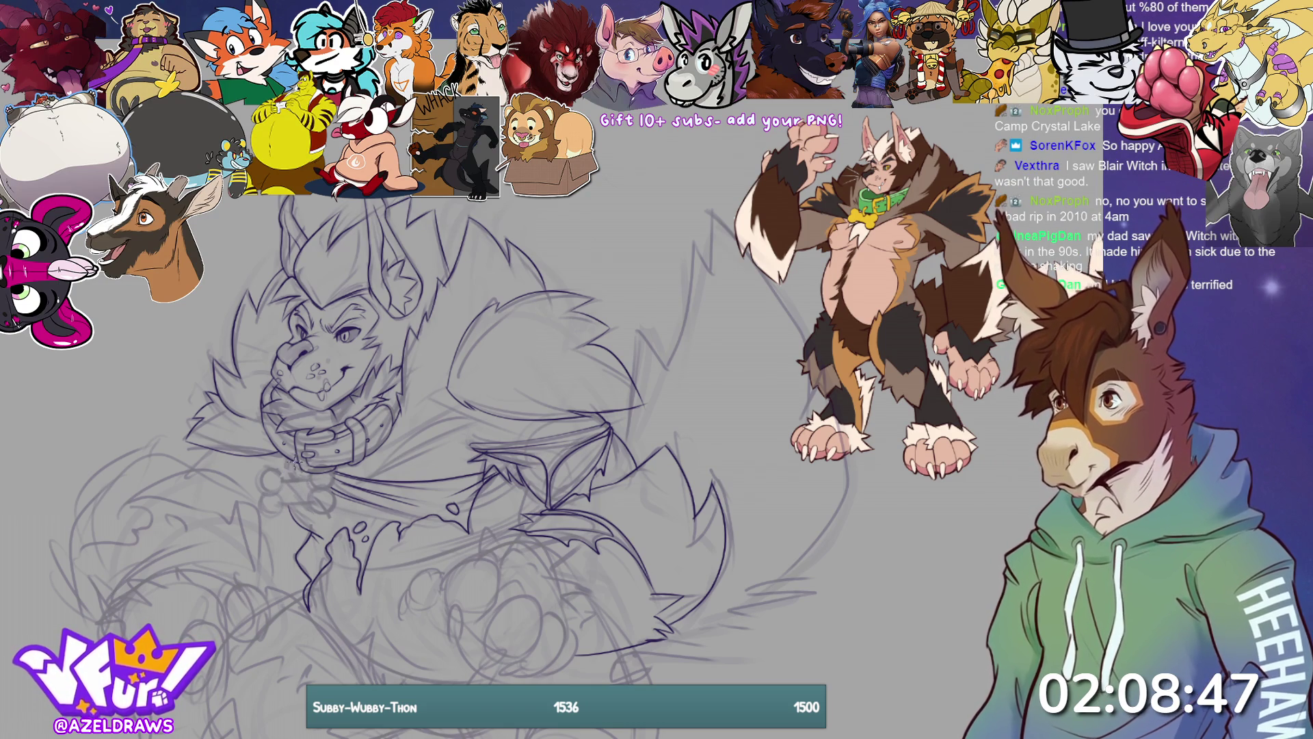
{"action": "left_click_drag", "start_coordinate": [295, 454], "coordinate": [287, 457]}
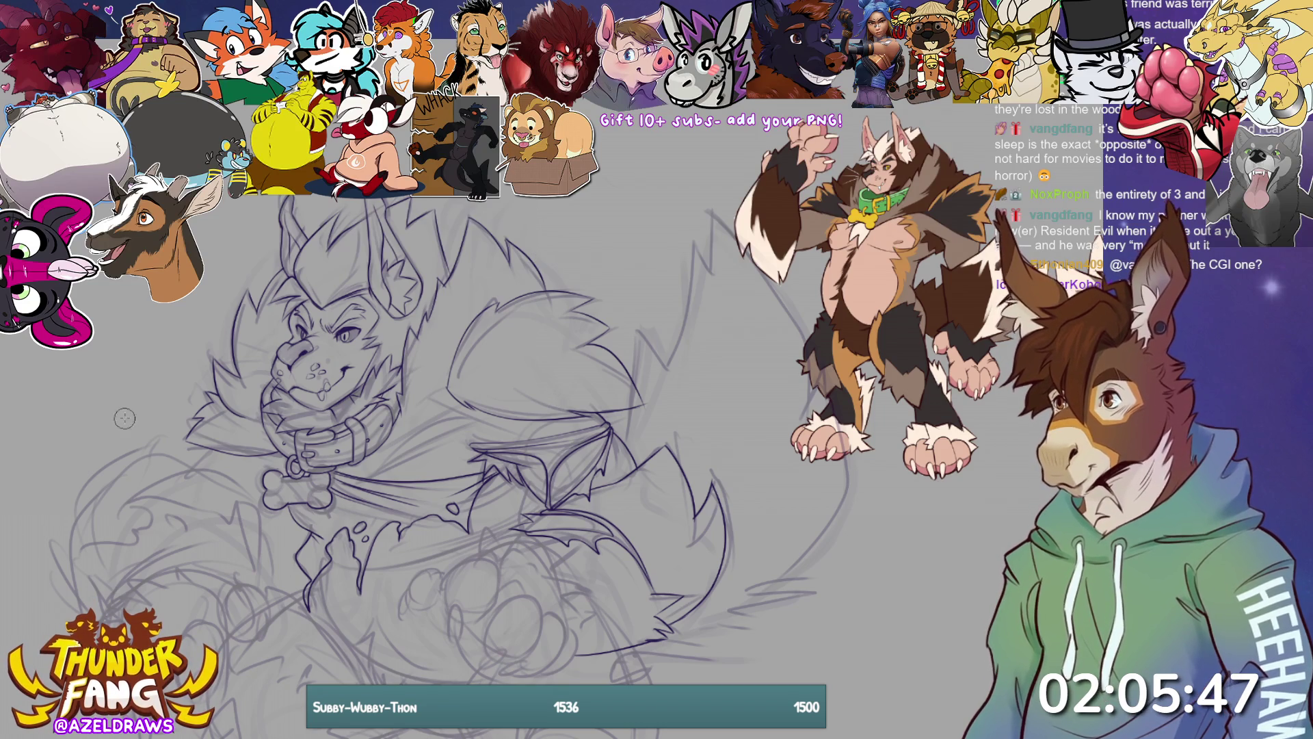
Letter the red B, R, B and exclamation mark with its dot above the sketch
{"action": "mouse_move", "coordinate": [457, 295]}
{"action": "left_mouse_down"}
{"action": "mouse_move", "coordinate": [487, 403]}
{"action": "mouse_move", "coordinate": [515, 287]}
{"action": "mouse_move", "coordinate": [479, 352]}
{"action": "mouse_move", "coordinate": [490, 395]}
{"action": "left_mouse_up"}
{"action": "left_click_drag", "start_coordinate": [555, 281], "coordinate": [568, 361]}
{"action": "mouse_move", "coordinate": [556, 301]}
{"action": "left_mouse_down"}
{"action": "mouse_move", "coordinate": [594, 264]}
{"action": "mouse_move", "coordinate": [564, 313]}
{"action": "mouse_move", "coordinate": [636, 353]}
{"action": "left_mouse_up"}
{"action": "mouse_move", "coordinate": [638, 272]}
{"action": "left_mouse_down"}
{"action": "mouse_move", "coordinate": [653, 342]}
{"action": "mouse_move", "coordinate": [692, 250]}
{"action": "mouse_move", "coordinate": [649, 301]}
{"action": "mouse_move", "coordinate": [648, 336]}
{"action": "left_mouse_up"}
{"action": "left_click_drag", "start_coordinate": [750, 240], "coordinate": [719, 312]}
{"action": "left_click", "coordinate": [723, 335]}
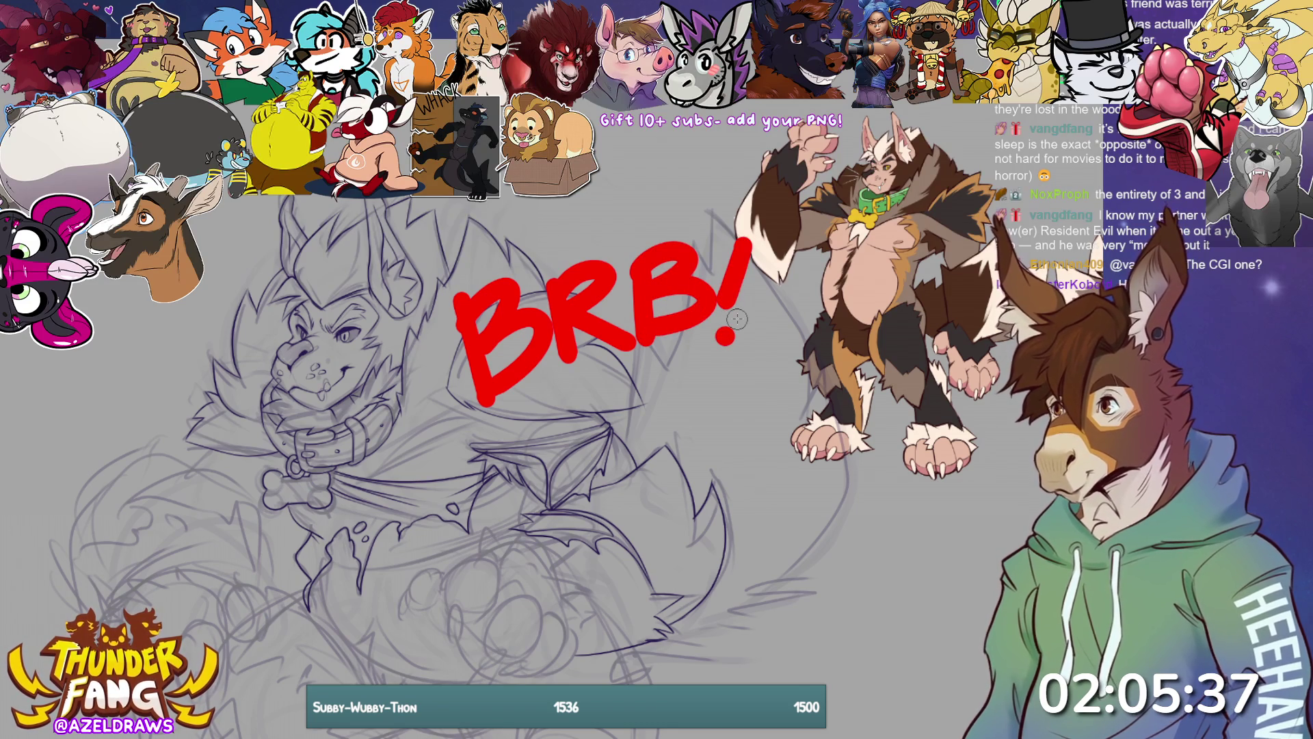
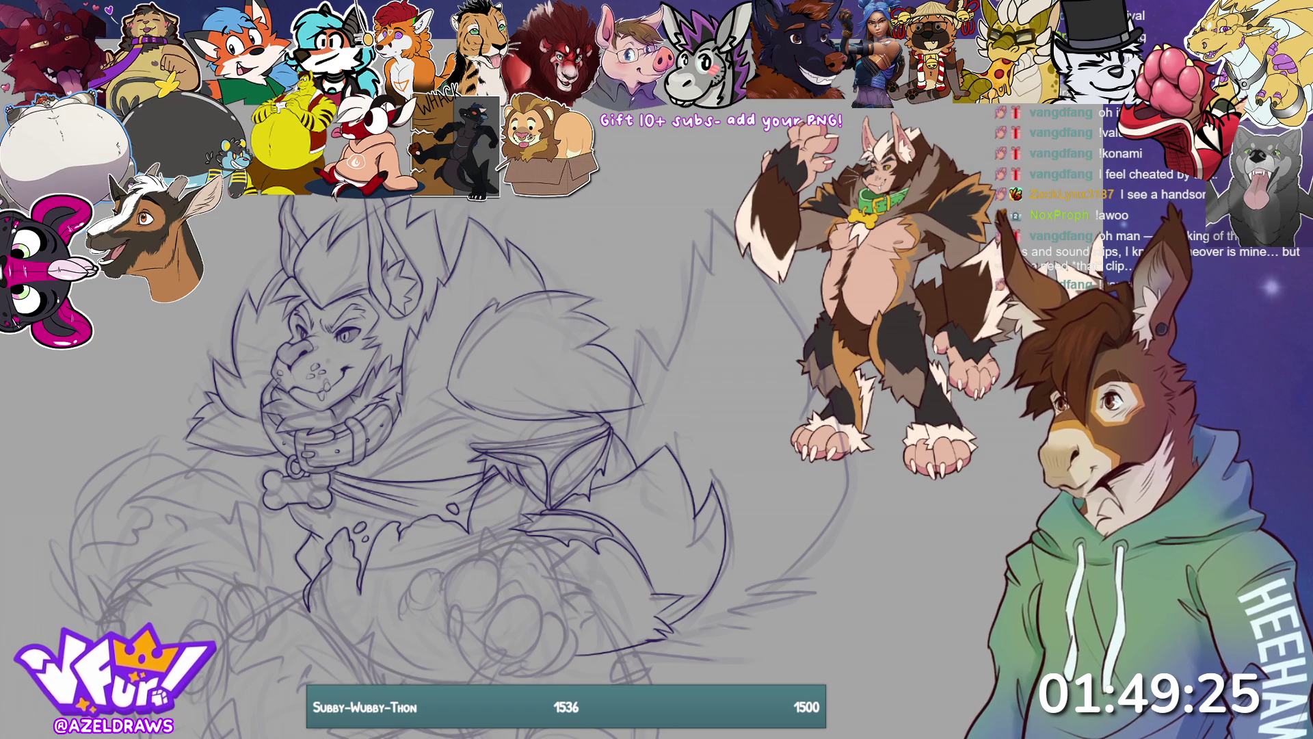
Resize the brush and pan the canvas to the werewolf's lower-left paw and arm
{"action": "left_click_drag", "start_coordinate": [351, 311], "coordinate": [354, 320]}
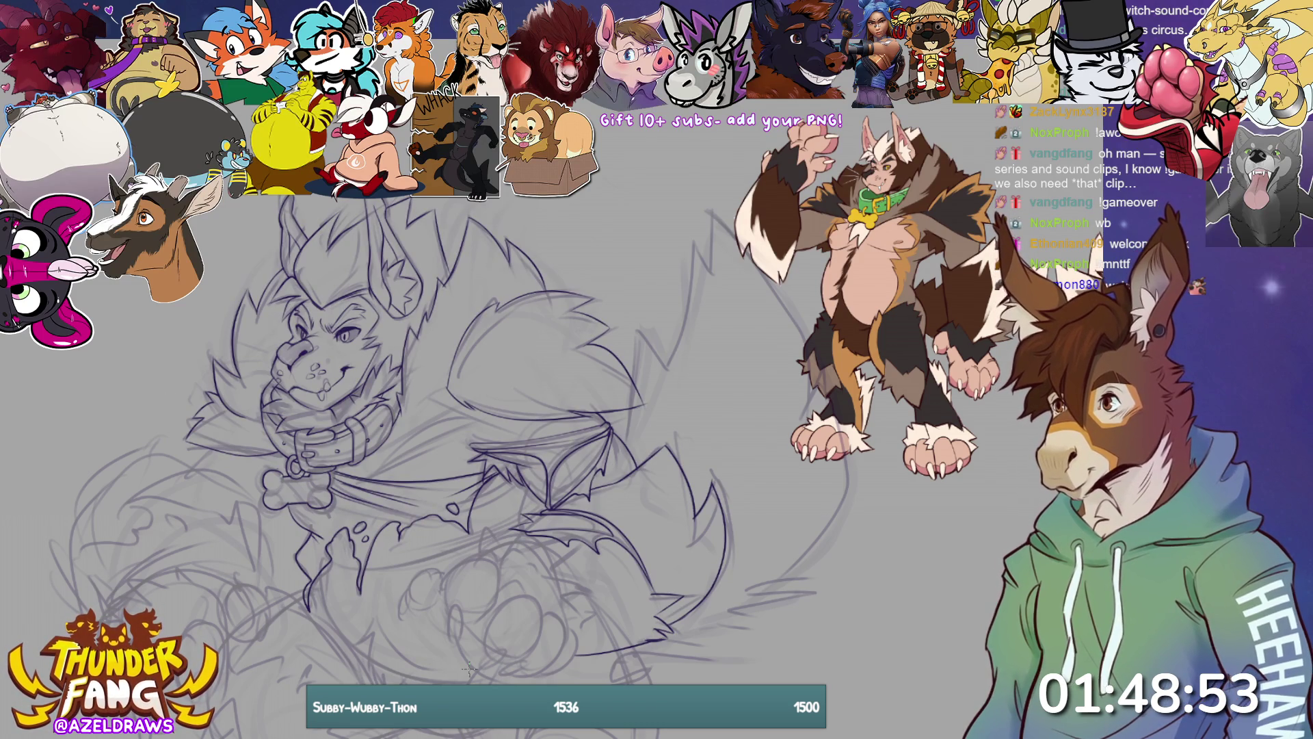
{"action": "mouse_move", "coordinate": [468, 669]}
{"action": "left_mouse_down"}
{"action": "mouse_move", "coordinate": [475, 639]}
{"action": "mouse_move", "coordinate": [561, 669]}
{"action": "mouse_move", "coordinate": [698, 607]}
{"action": "left_mouse_up"}
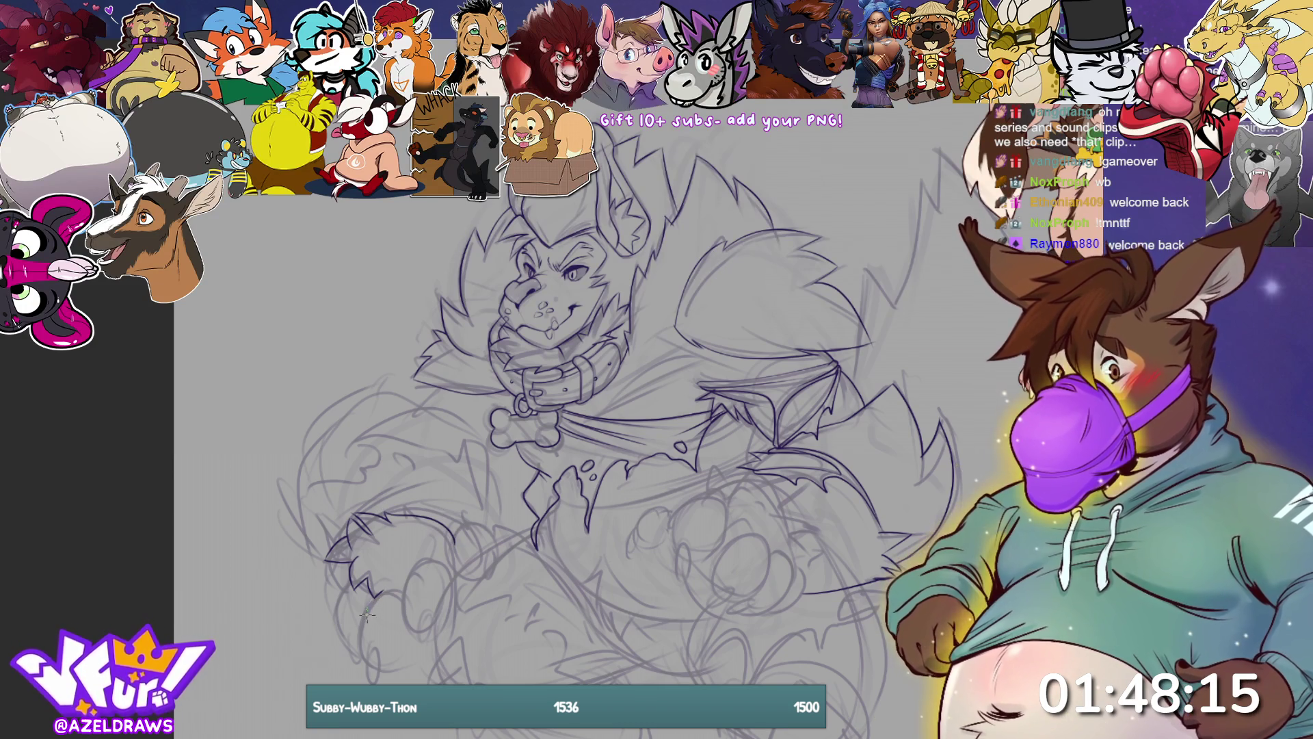
Ink the lower-left paw's fingers, claws and outer edge, undoing one misplaced claw stroke
{"action": "mouse_move", "coordinate": [370, 615]}
{"action": "left_mouse_down"}
{"action": "mouse_move", "coordinate": [359, 643]}
{"action": "mouse_move", "coordinate": [376, 660]}
{"action": "left_mouse_up"}
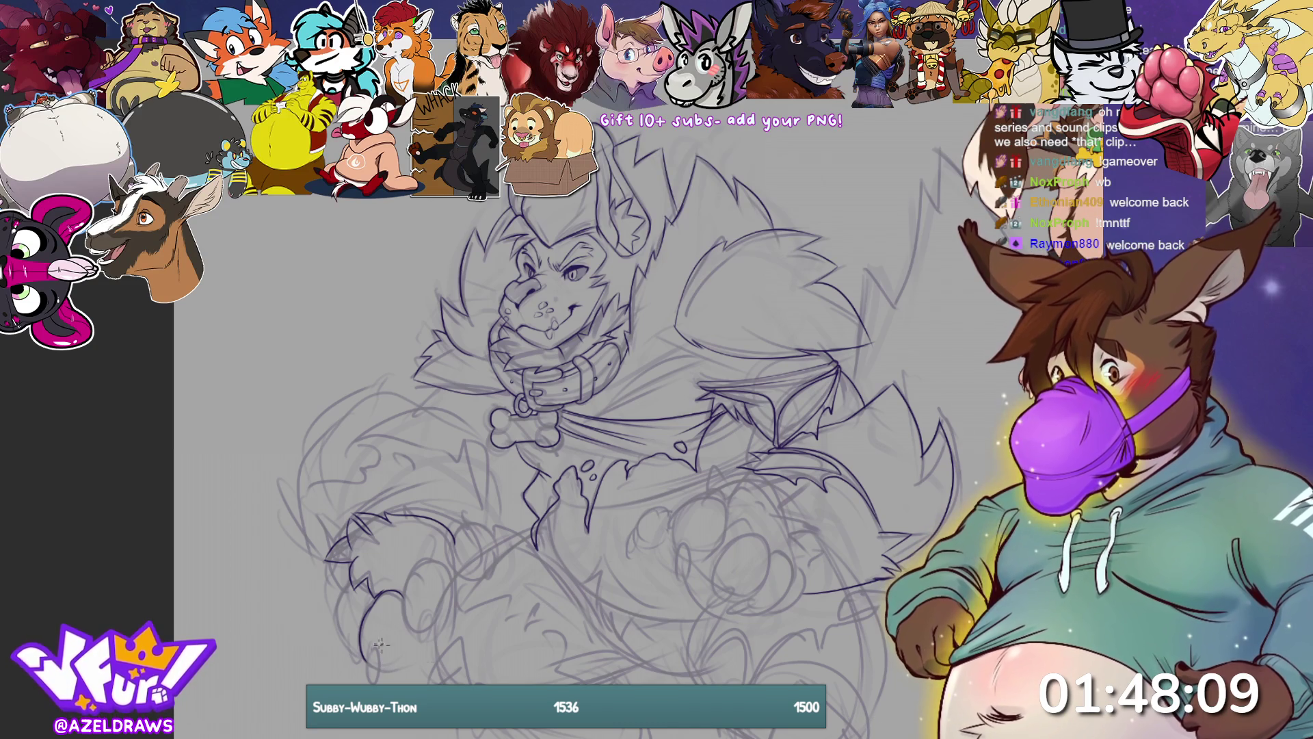
{"action": "mouse_move", "coordinate": [374, 678]}
{"action": "left_mouse_down"}
{"action": "mouse_move", "coordinate": [378, 645]}
{"action": "mouse_move", "coordinate": [362, 677]}
{"action": "mouse_move", "coordinate": [351, 669]}
{"action": "mouse_move", "coordinate": [355, 633]}
{"action": "left_mouse_up"}
{"action": "mouse_move", "coordinate": [349, 582]}
{"action": "left_mouse_down"}
{"action": "mouse_move", "coordinate": [337, 608]}
{"action": "mouse_move", "coordinate": [347, 642]}
{"action": "mouse_move", "coordinate": [404, 669]}
{"action": "mouse_move", "coordinate": [422, 642]}
{"action": "mouse_move", "coordinate": [396, 667]}
{"action": "mouse_move", "coordinate": [425, 644]}
{"action": "mouse_move", "coordinate": [425, 612]}
{"action": "left_mouse_up"}
{"action": "key", "text": "ctrl+z"}
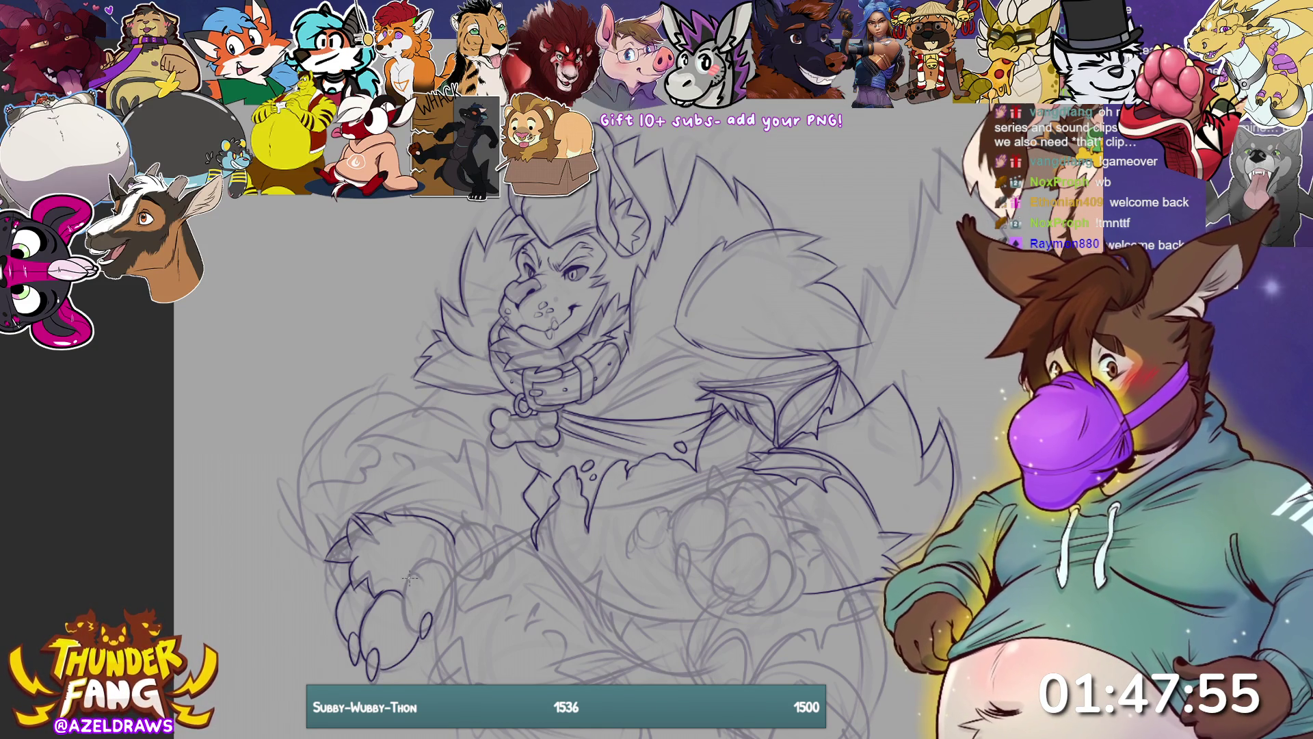
{"action": "mouse_move", "coordinate": [406, 587]}
{"action": "left_mouse_down"}
{"action": "mouse_move", "coordinate": [430, 558]}
{"action": "mouse_move", "coordinate": [456, 582]}
{"action": "left_mouse_up"}
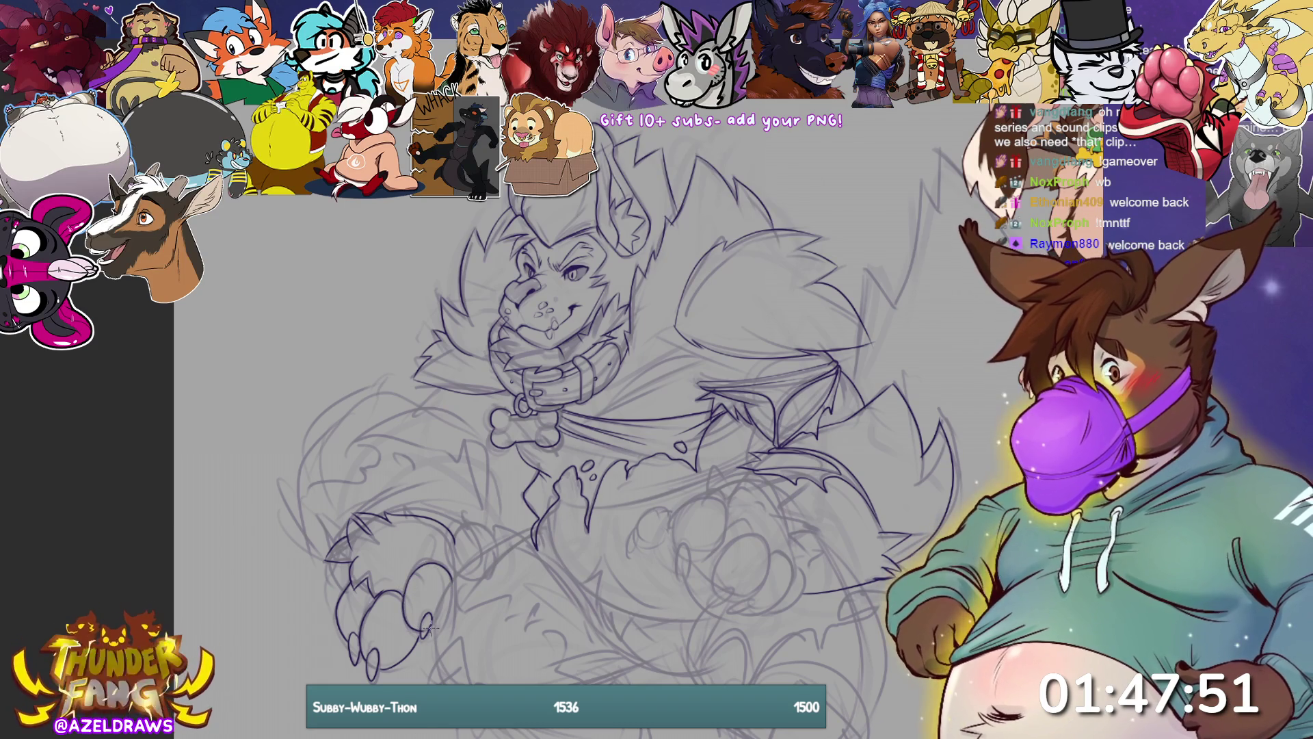
{"action": "left_click_drag", "start_coordinate": [429, 628], "coordinate": [454, 585]}
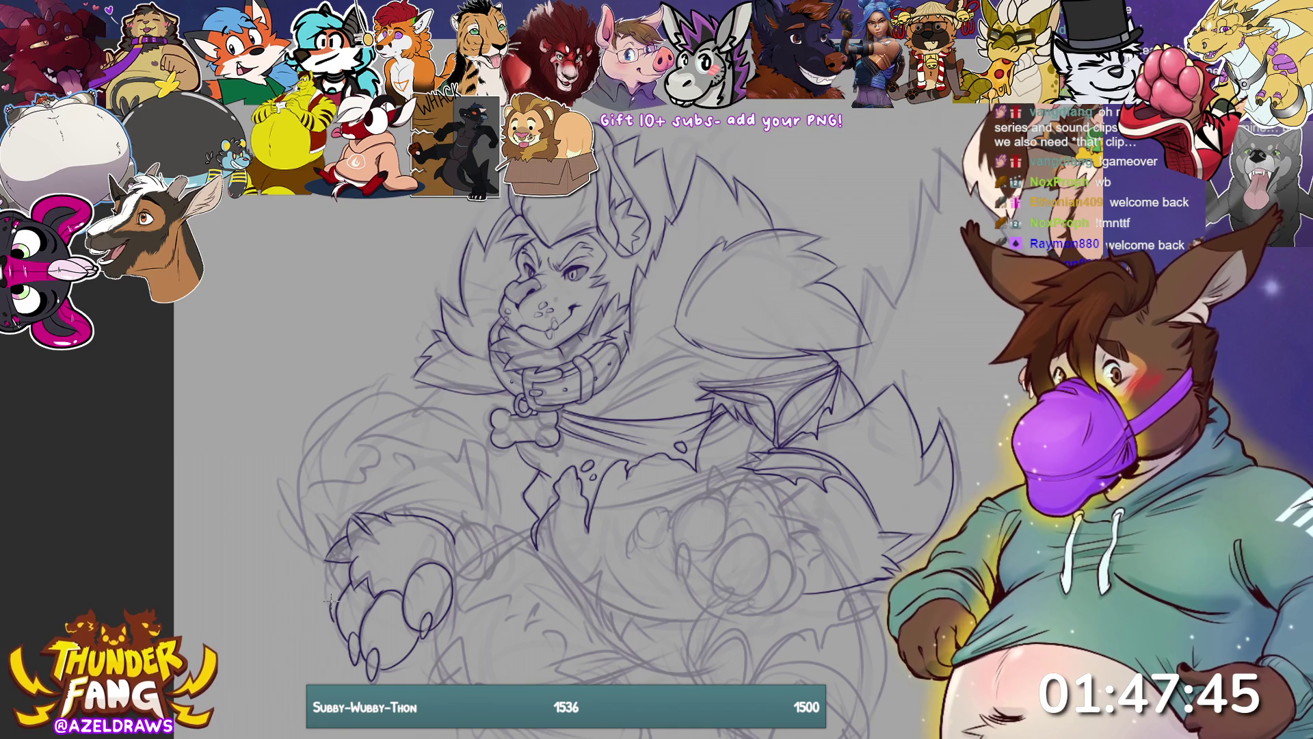
{"action": "left_click_drag", "start_coordinate": [332, 561], "coordinate": [325, 600]}
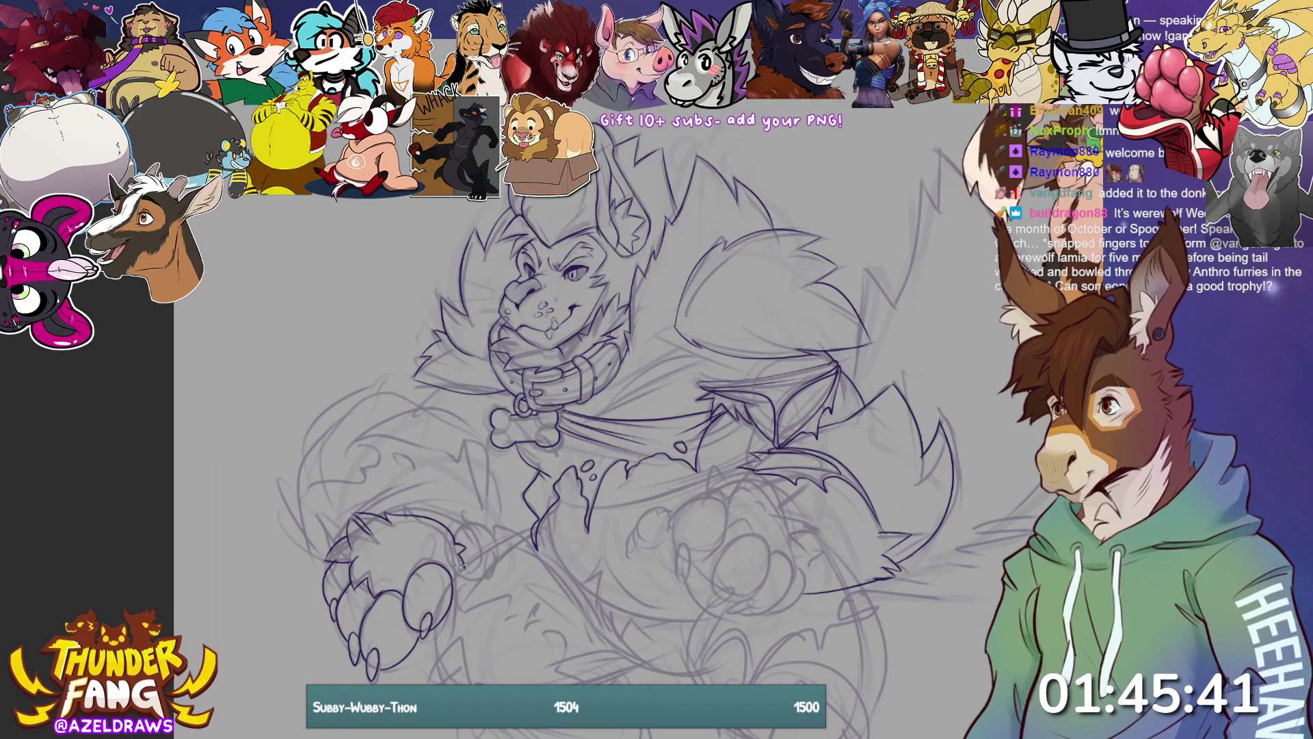
Ink a toe-bean arc on the paw and the upper contour of the left arm
{"action": "mouse_move", "coordinate": [455, 544]}
{"action": "left_mouse_down"}
{"action": "mouse_move", "coordinate": [457, 523]}
{"action": "mouse_move", "coordinate": [483, 520]}
{"action": "mouse_move", "coordinate": [493, 558]}
{"action": "left_mouse_up"}
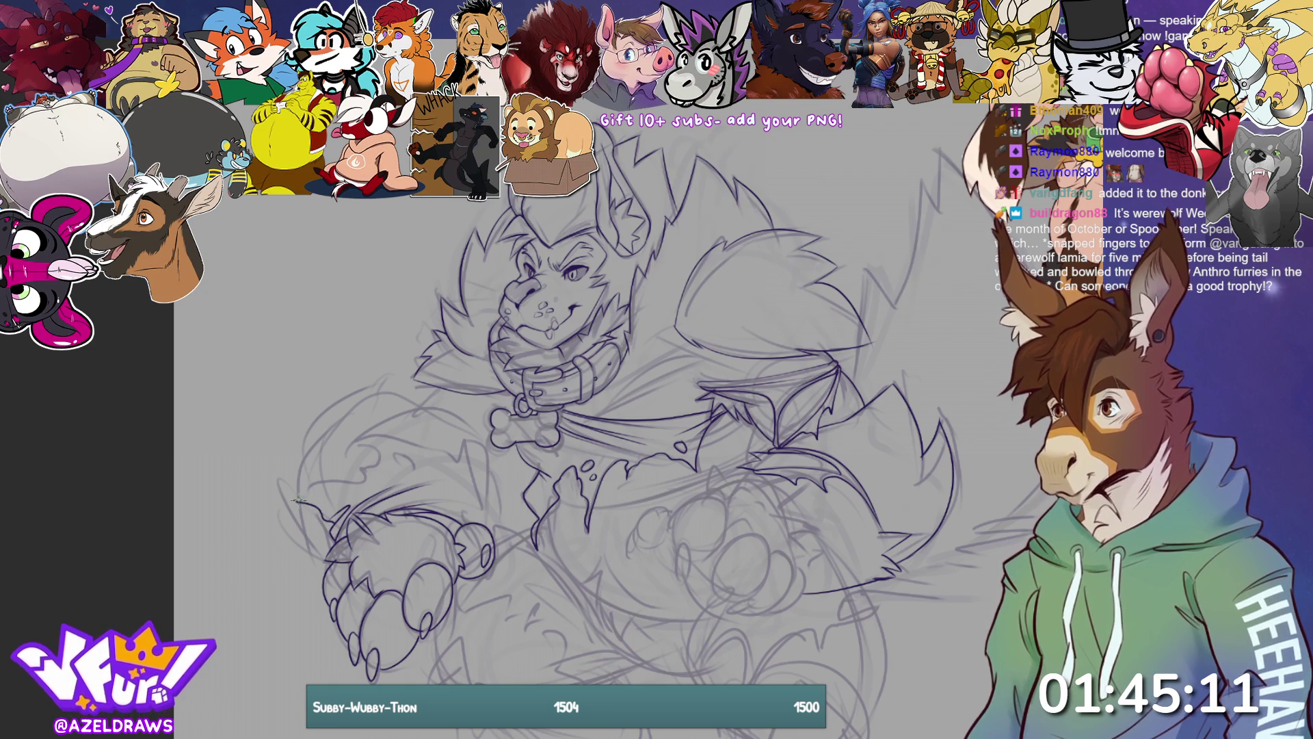
{"action": "mouse_move", "coordinate": [307, 488]}
{"action": "left_mouse_down"}
{"action": "mouse_move", "coordinate": [370, 479]}
{"action": "mouse_move", "coordinate": [357, 467]}
{"action": "mouse_move", "coordinate": [380, 458]}
{"action": "mouse_move", "coordinate": [359, 448]}
{"action": "mouse_move", "coordinate": [392, 437]}
{"action": "mouse_move", "coordinate": [373, 436]}
{"action": "mouse_move", "coordinate": [475, 451]}
{"action": "mouse_move", "coordinate": [458, 459]}
{"action": "mouse_move", "coordinate": [462, 445]}
{"action": "left_mouse_up"}
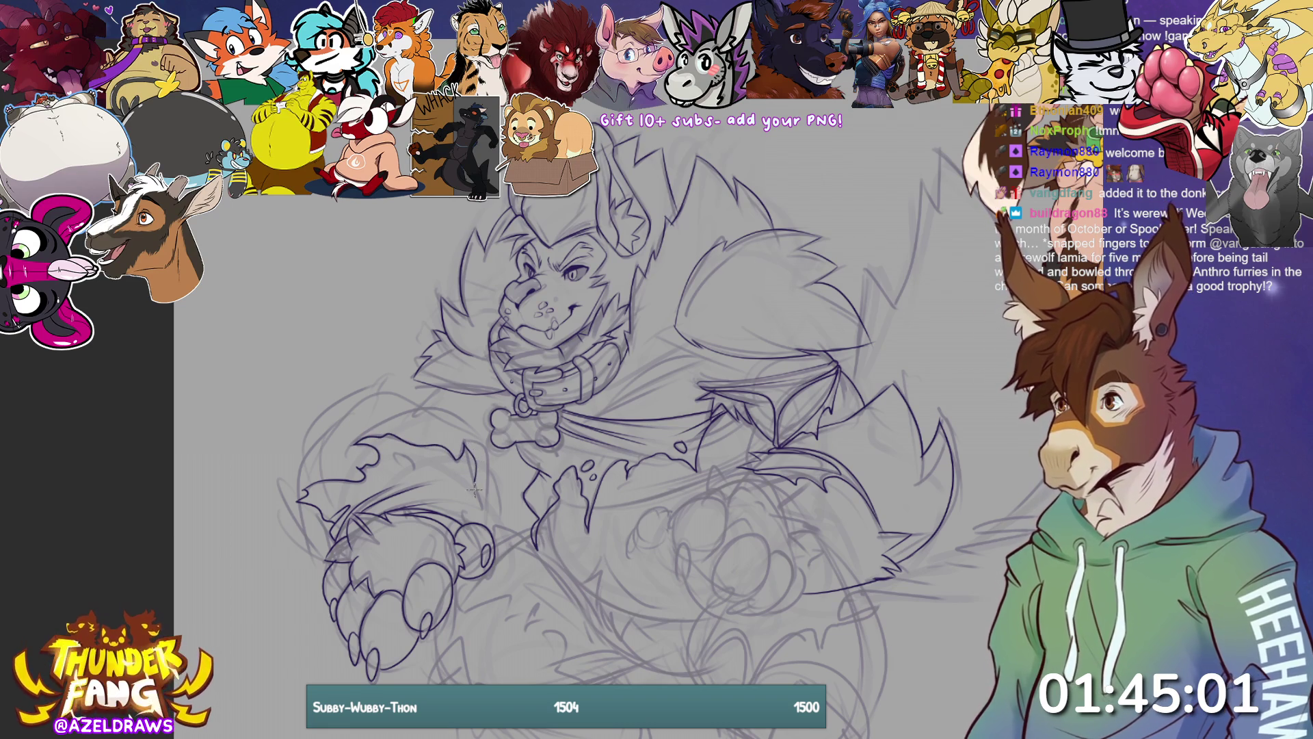
Ink the arm's inner contour and a curved line from the left arm toward the mane
{"action": "left_click_drag", "start_coordinate": [476, 486], "coordinate": [500, 537]}
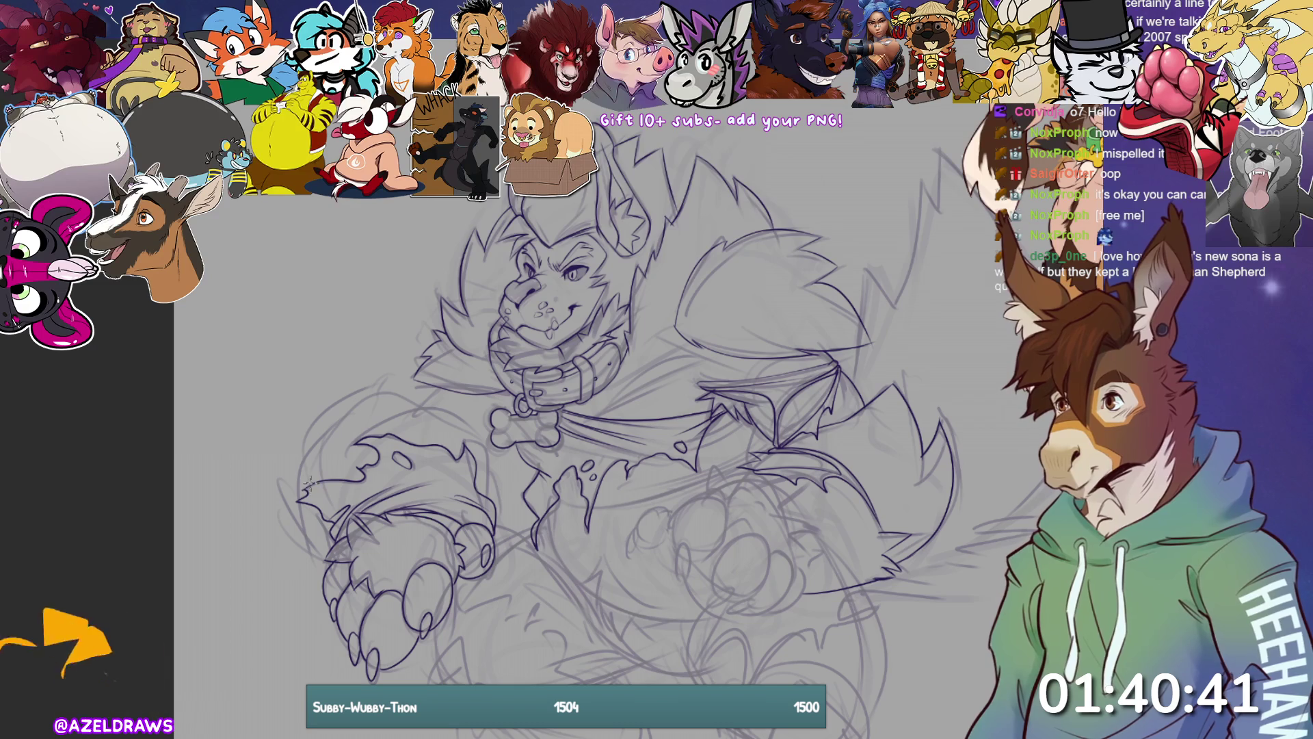
{"action": "left_click_drag", "start_coordinate": [311, 424], "coordinate": [406, 357]}
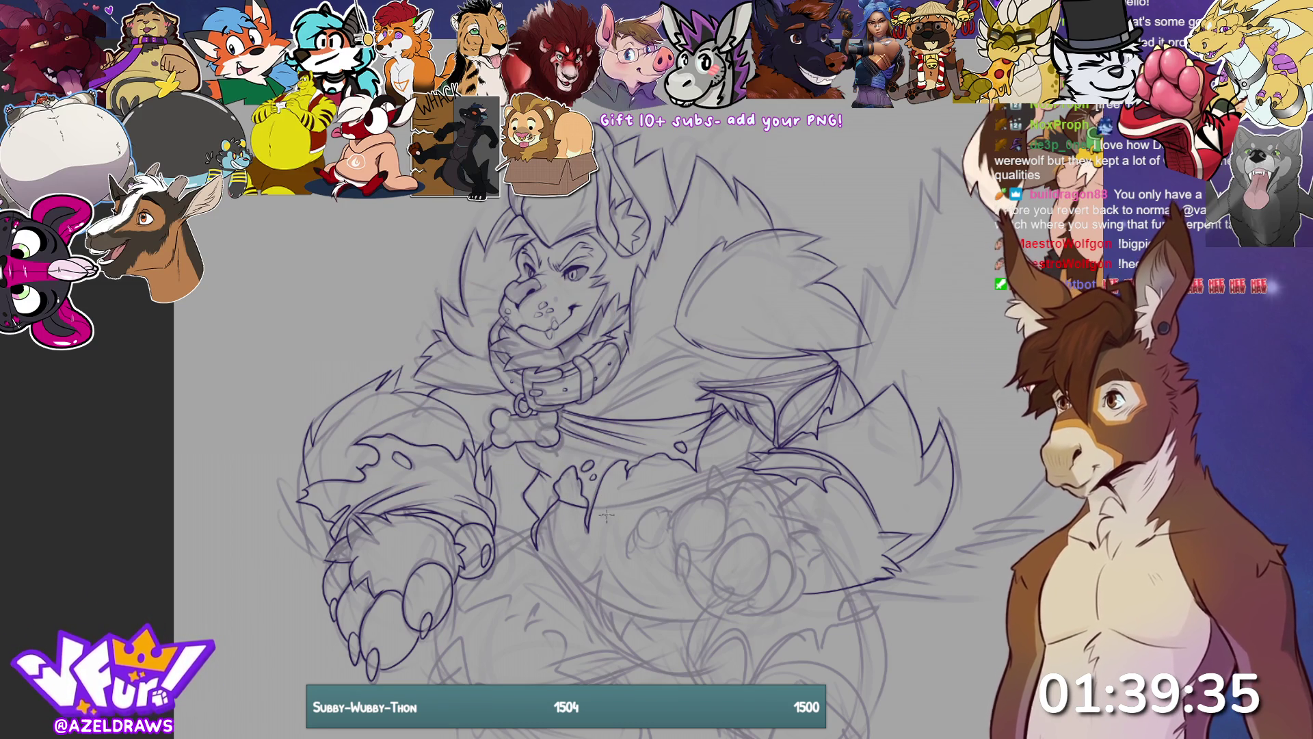
Ink a line across the werewolf's belly over the sketched hand
{"action": "mouse_move", "coordinate": [612, 506]}
{"action": "left_mouse_down"}
{"action": "mouse_move", "coordinate": [726, 469]}
{"action": "mouse_move", "coordinate": [773, 431]}
{"action": "mouse_move", "coordinate": [769, 419]}
{"action": "left_mouse_up"}
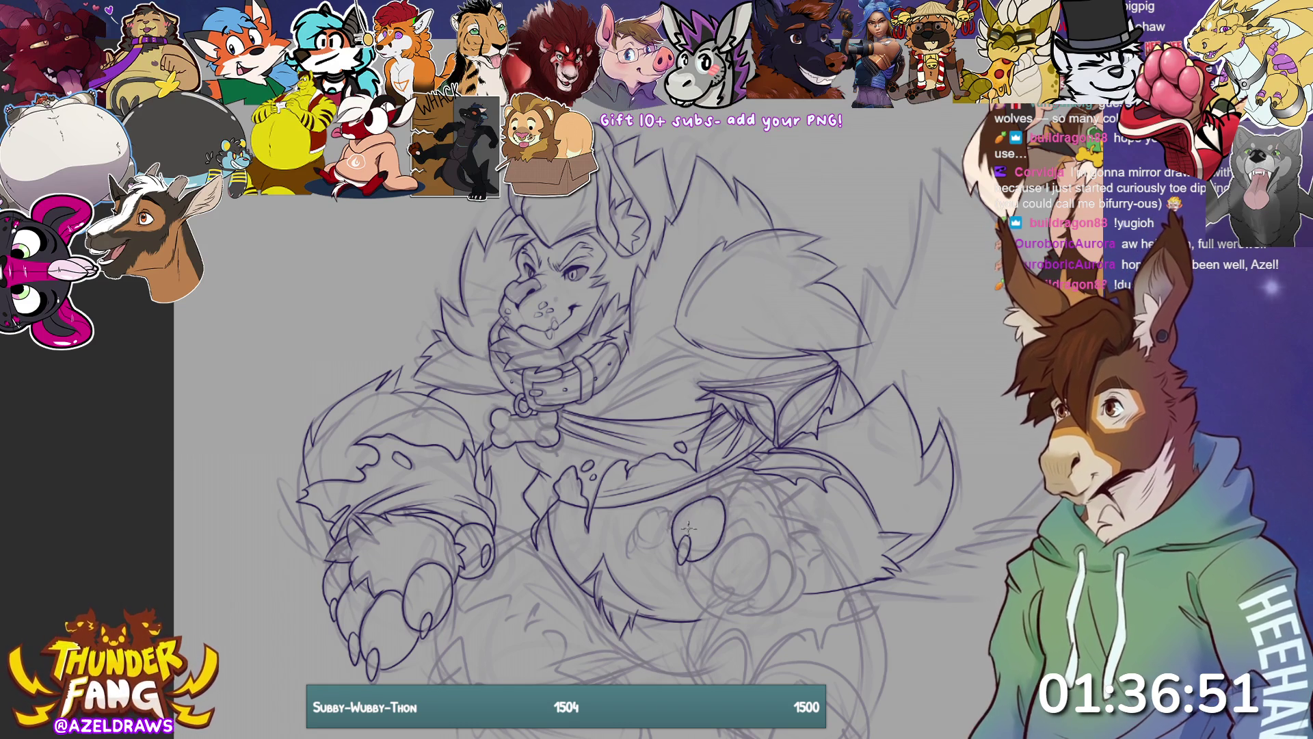
Add dark claw strokes around the werewolf's right paw
{"action": "mouse_move", "coordinate": [711, 612]}
{"action": "left_mouse_down"}
{"action": "mouse_move", "coordinate": [739, 581]}
{"action": "mouse_move", "coordinate": [708, 614]}
{"action": "mouse_move", "coordinate": [762, 585]}
{"action": "mouse_move", "coordinate": [765, 540]}
{"action": "mouse_move", "coordinate": [729, 585]}
{"action": "left_mouse_up"}
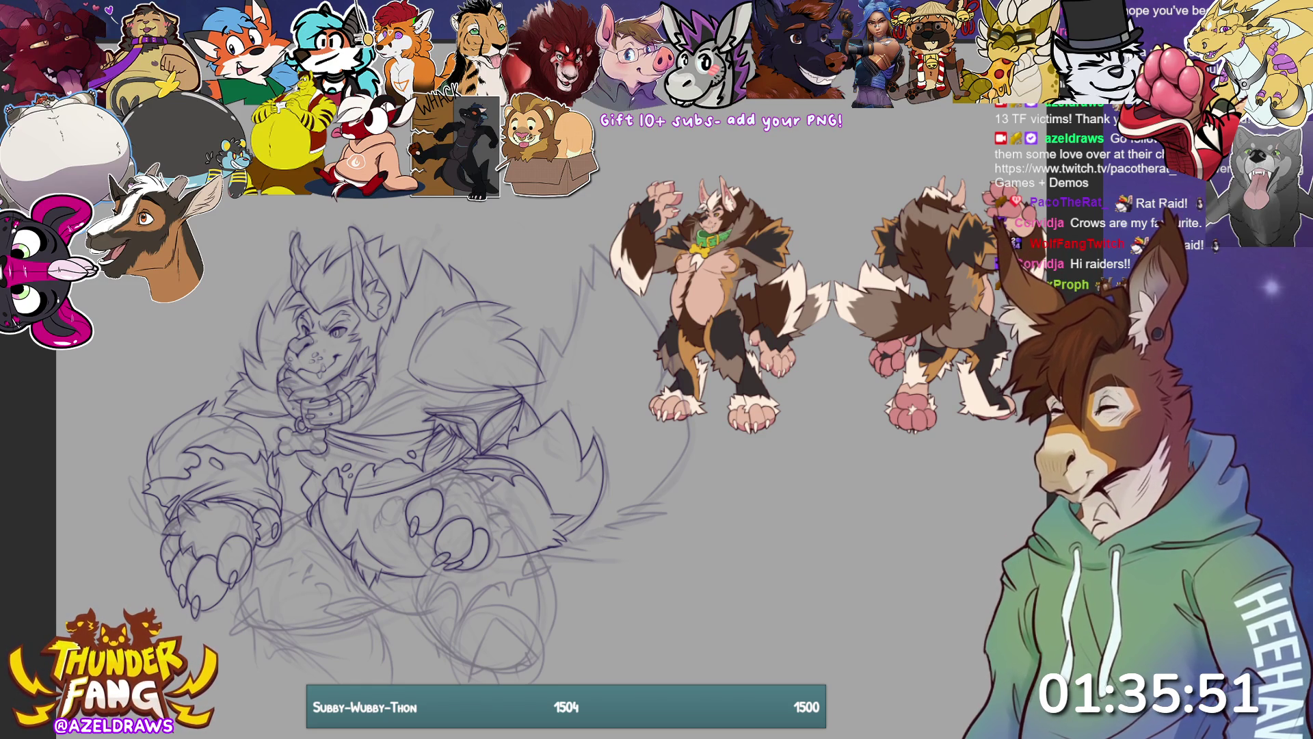
{"action": "scroll", "coordinate": [711, 308], "scroll_direction": "up", "scroll_amount": 5}
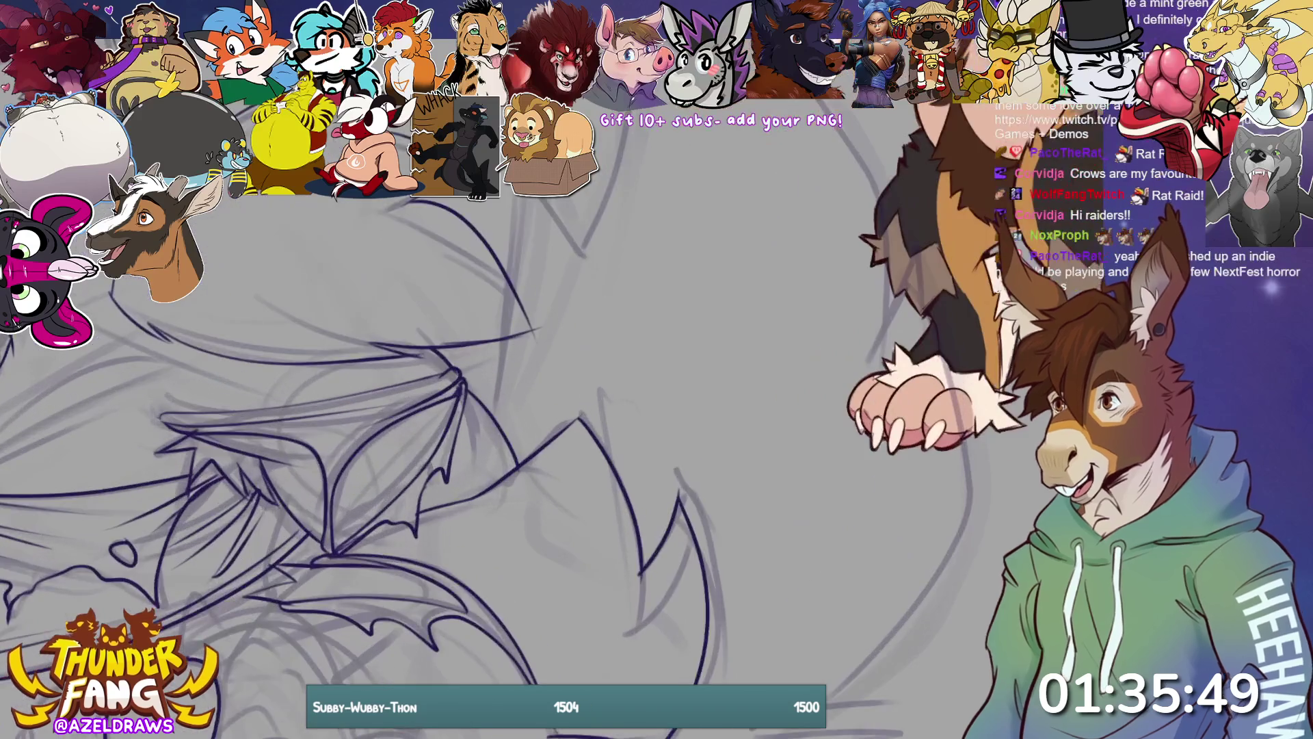
{"action": "scroll", "coordinate": [657, 410], "scroll_direction": "down", "scroll_amount": 3}
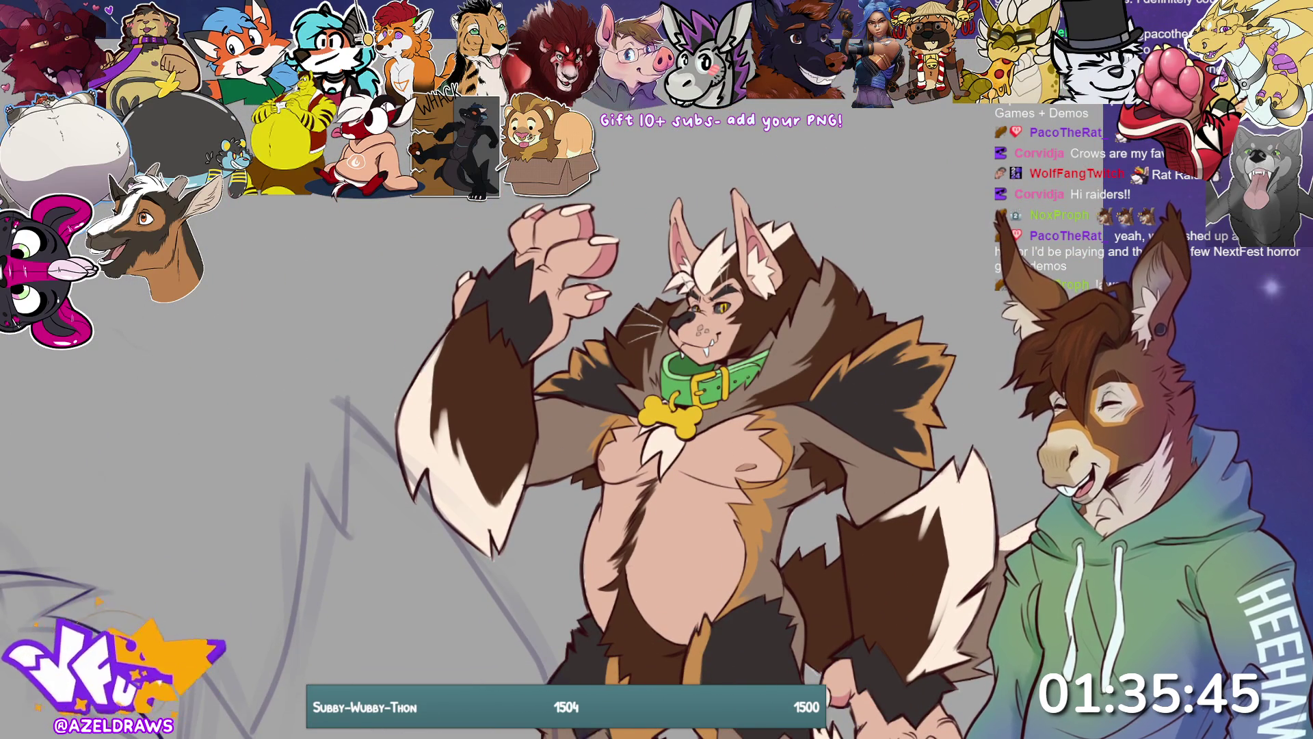
{"action": "scroll", "coordinate": [451, 411], "scroll_direction": "down", "scroll_amount": 5}
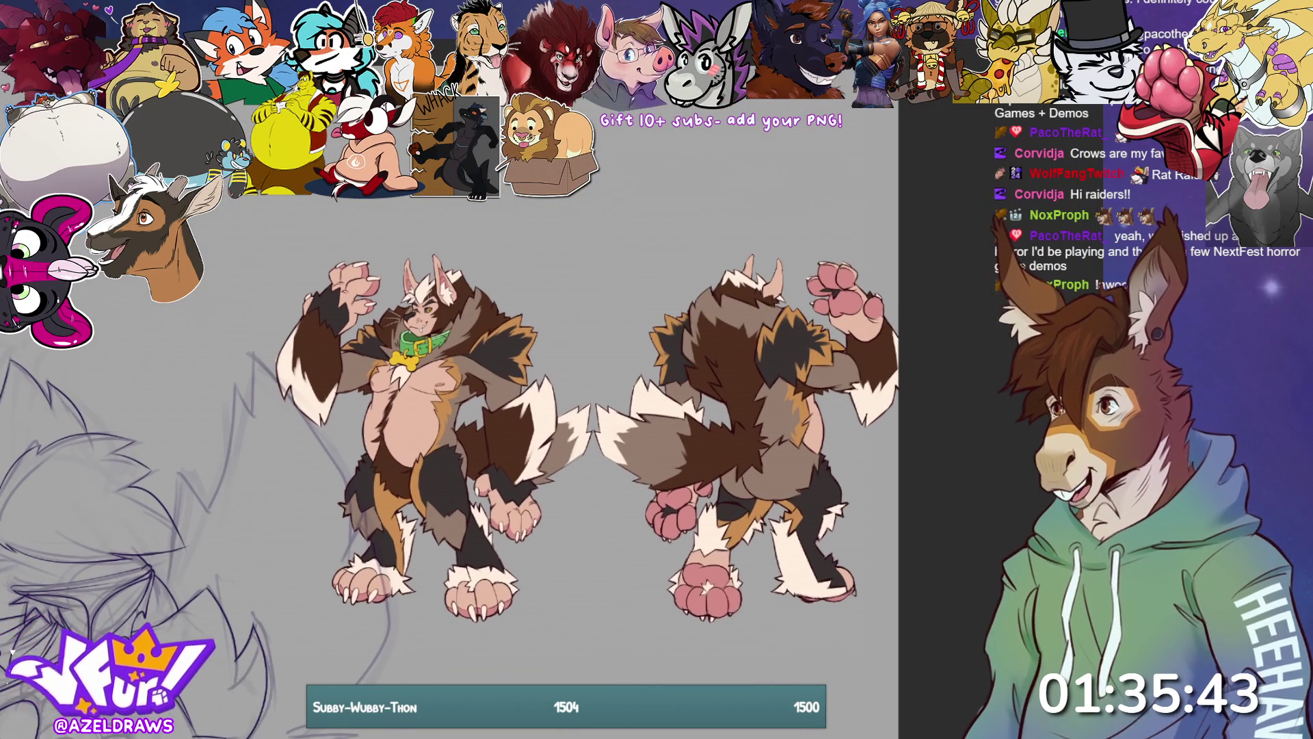
{"action": "scroll", "coordinate": [574, 444], "scroll_direction": "up", "scroll_amount": 2}
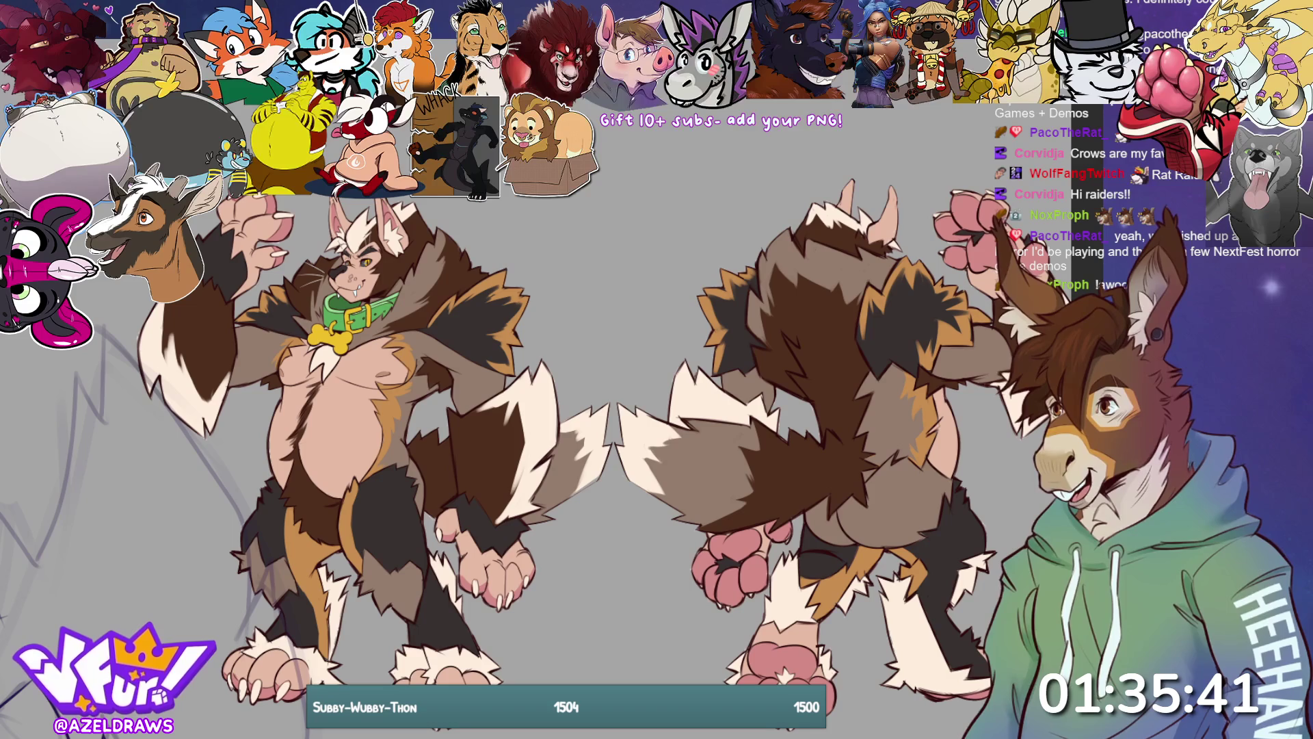
{"action": "scroll", "coordinate": [626, 445], "scroll_direction": "up", "scroll_amount": 1}
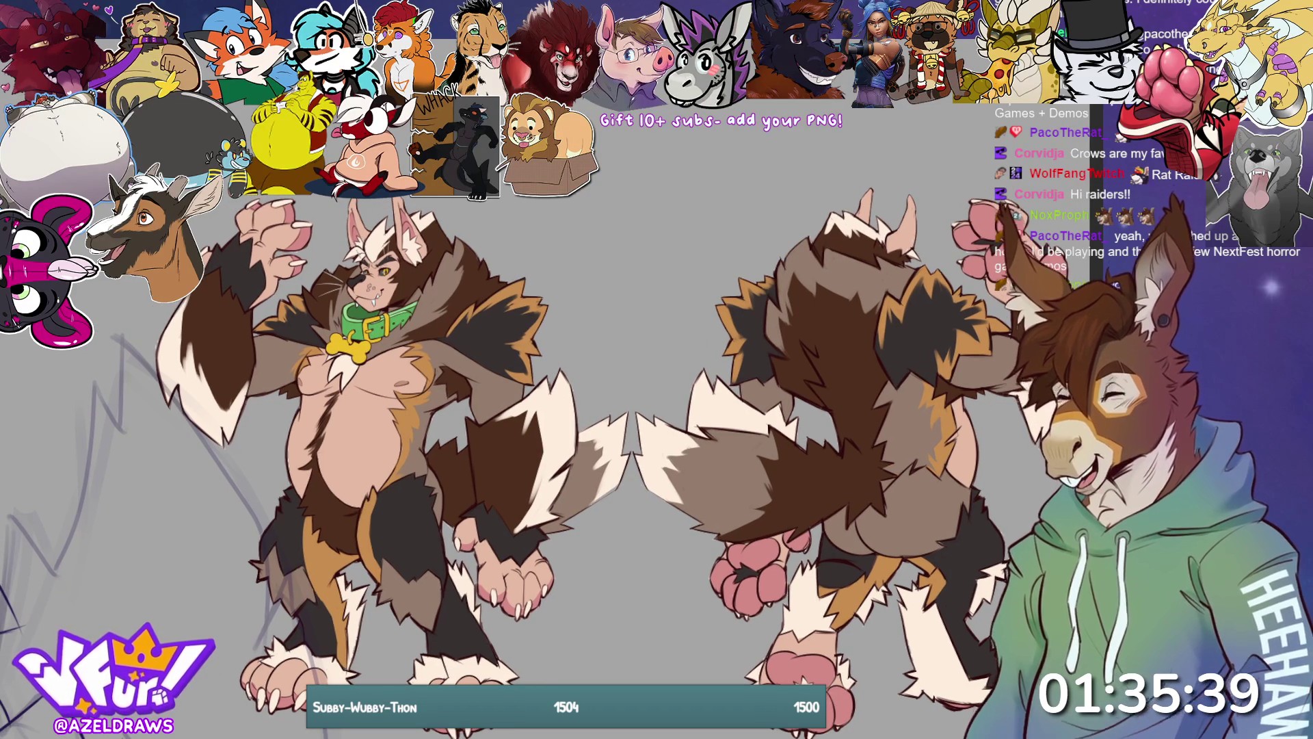
{"action": "left_click_drag", "start_coordinate": [626, 445], "coordinate": [655, 437]}
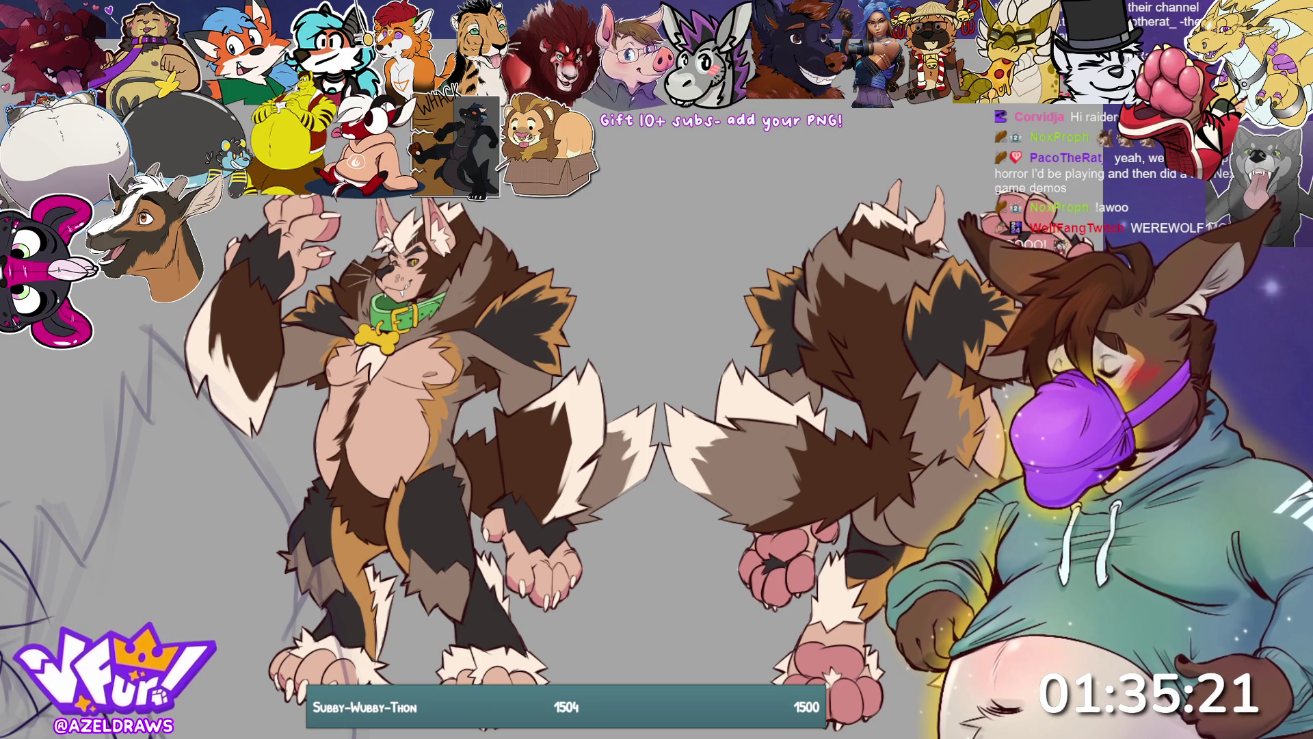
{"action": "key", "text": "ctrl+0"}
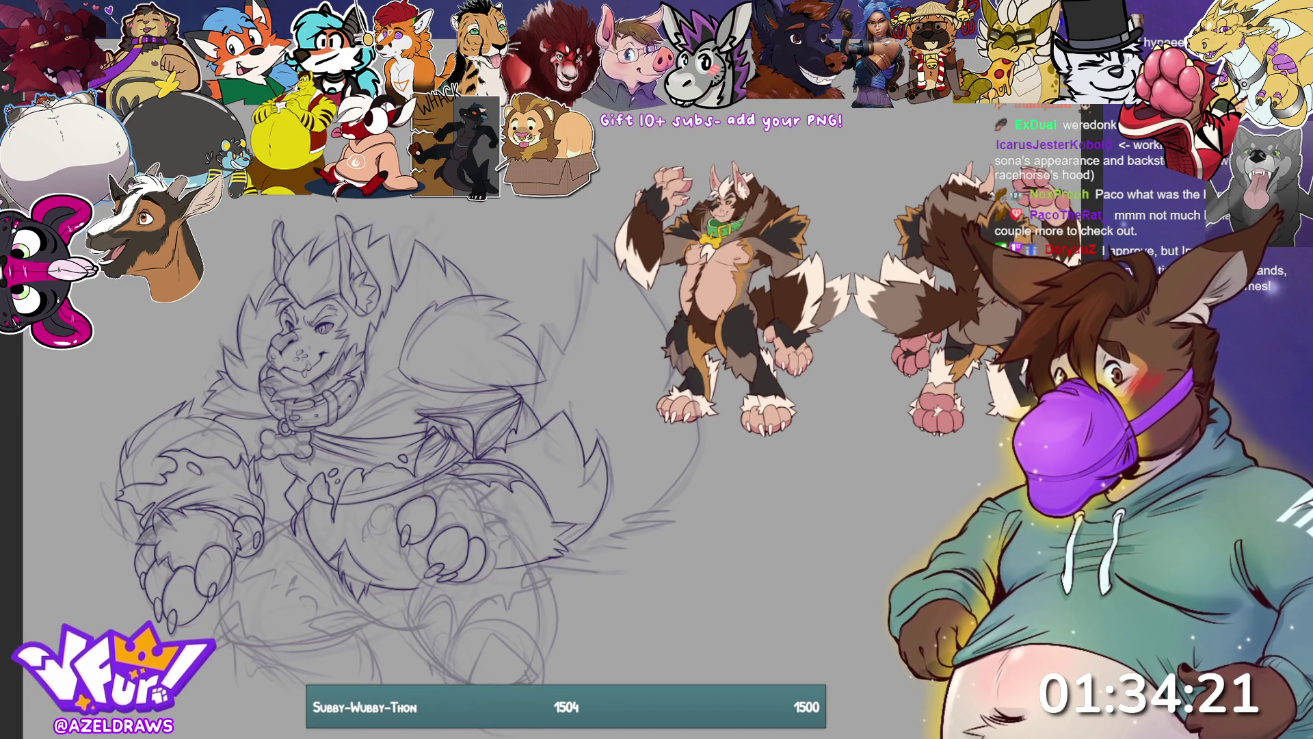
Zoom in on the sketch and ink a curved claw on the paw
{"action": "scroll", "coordinate": [479, 410], "scroll_direction": "up", "scroll_amount": 3}
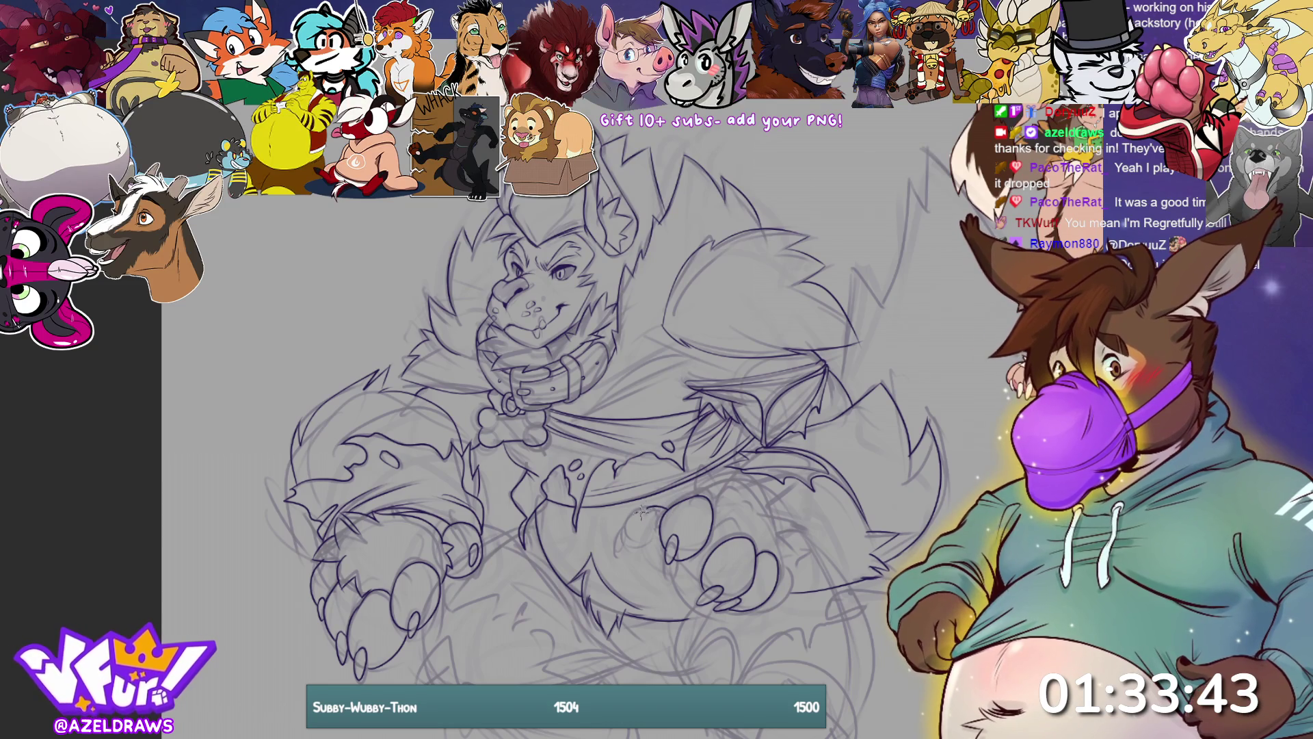
{"action": "left_click_drag", "start_coordinate": [634, 523], "coordinate": [640, 544]}
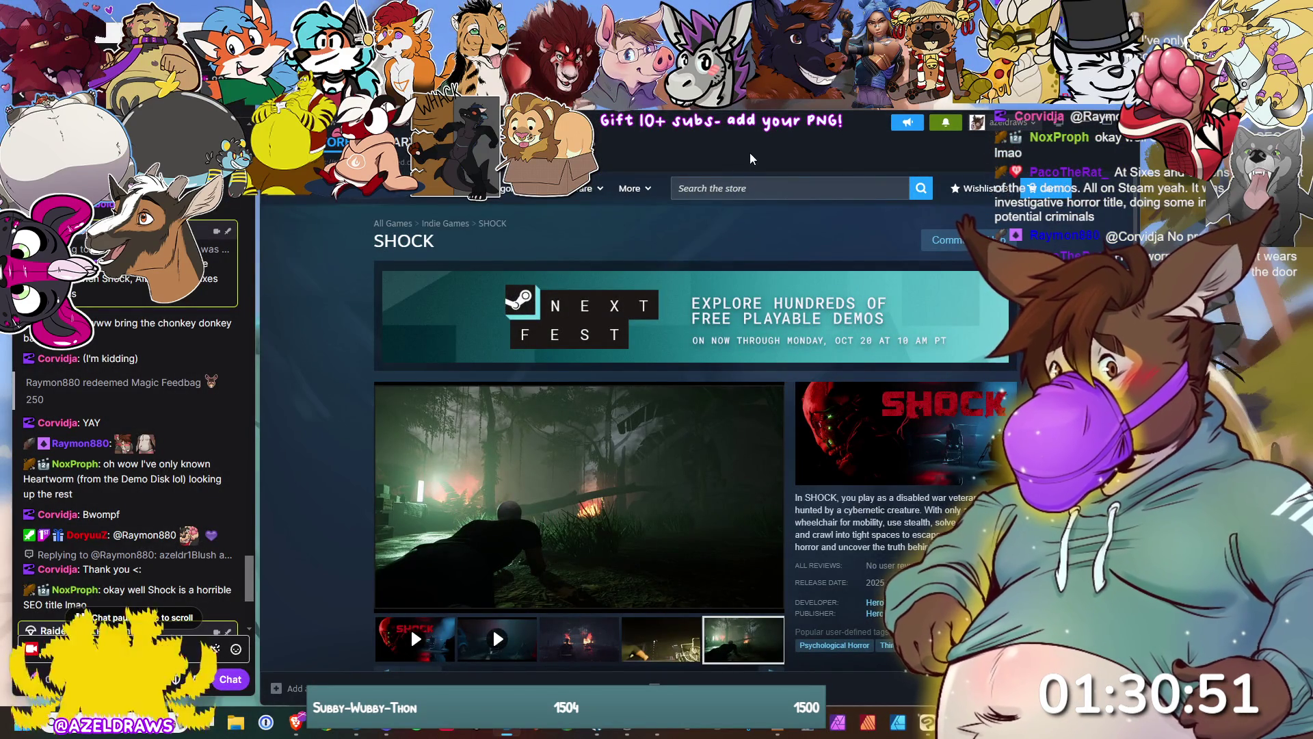
Move the Steam store window further left on screen
{"action": "left_click_drag", "start_coordinate": [746, 124], "coordinate": [565, 116]}
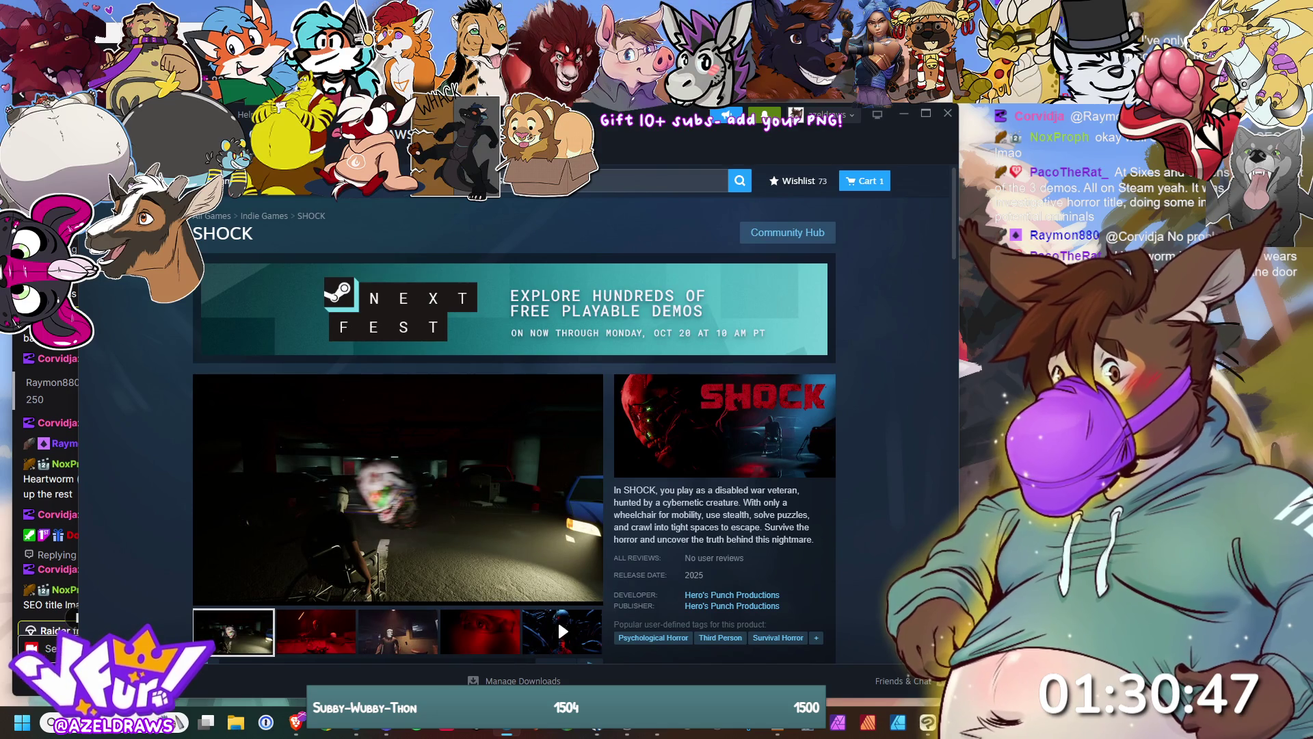
{"action": "left_click", "coordinate": [69, 478]}
{"action": "left_click_drag", "start_coordinate": [157, 116], "coordinate": [1114, 116]}
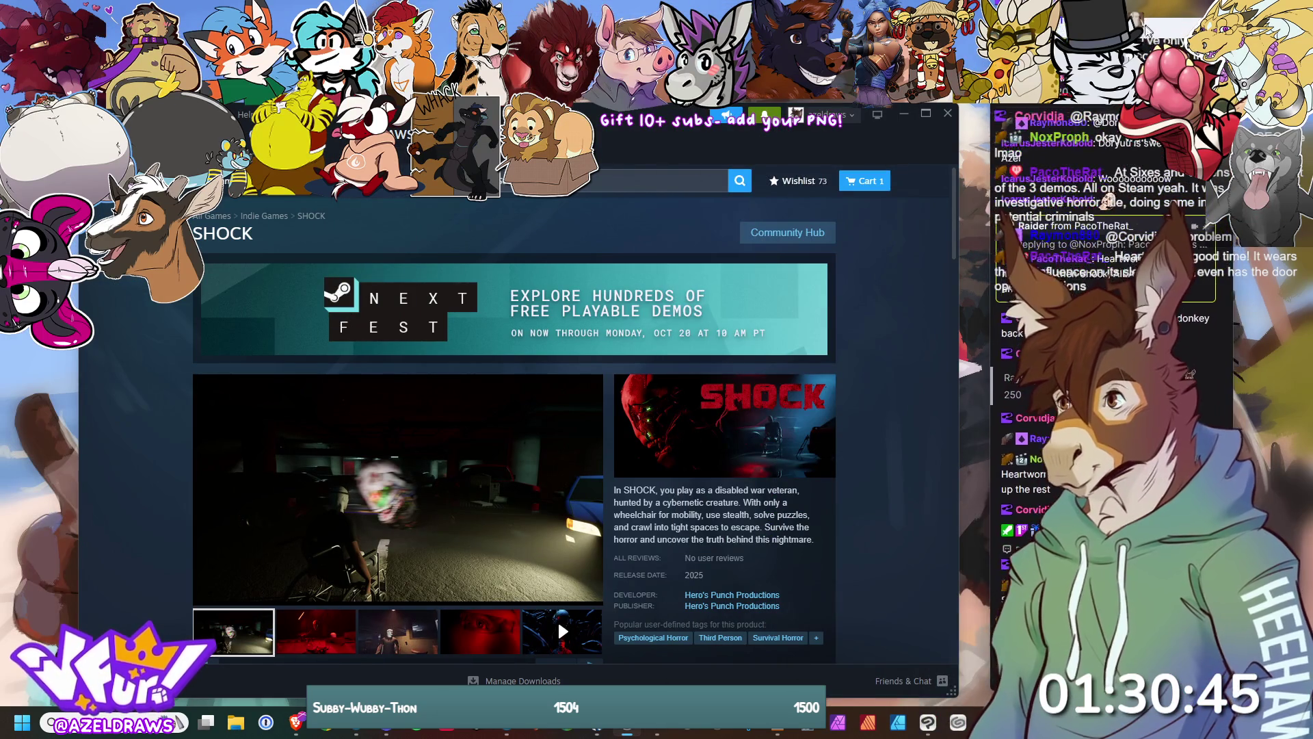
{"action": "left_click", "coordinate": [657, 180]}
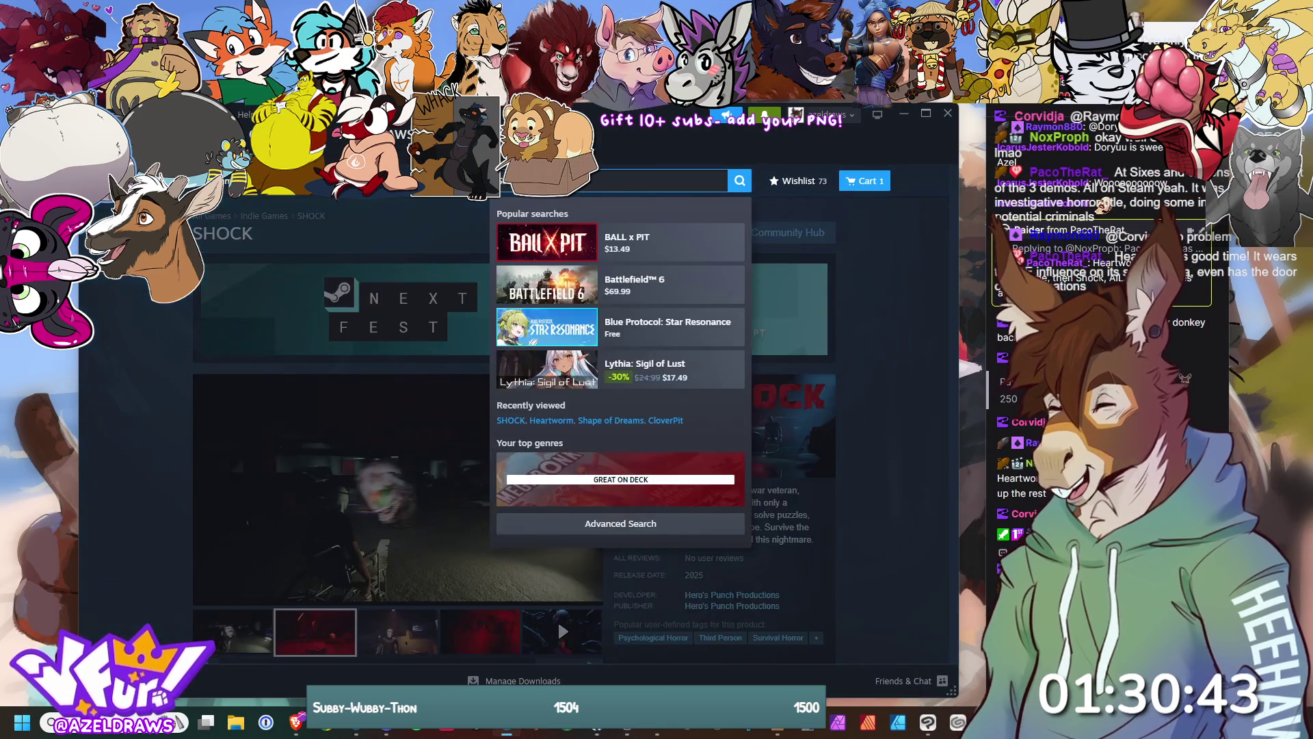
{"action": "type", "text": "aila"}
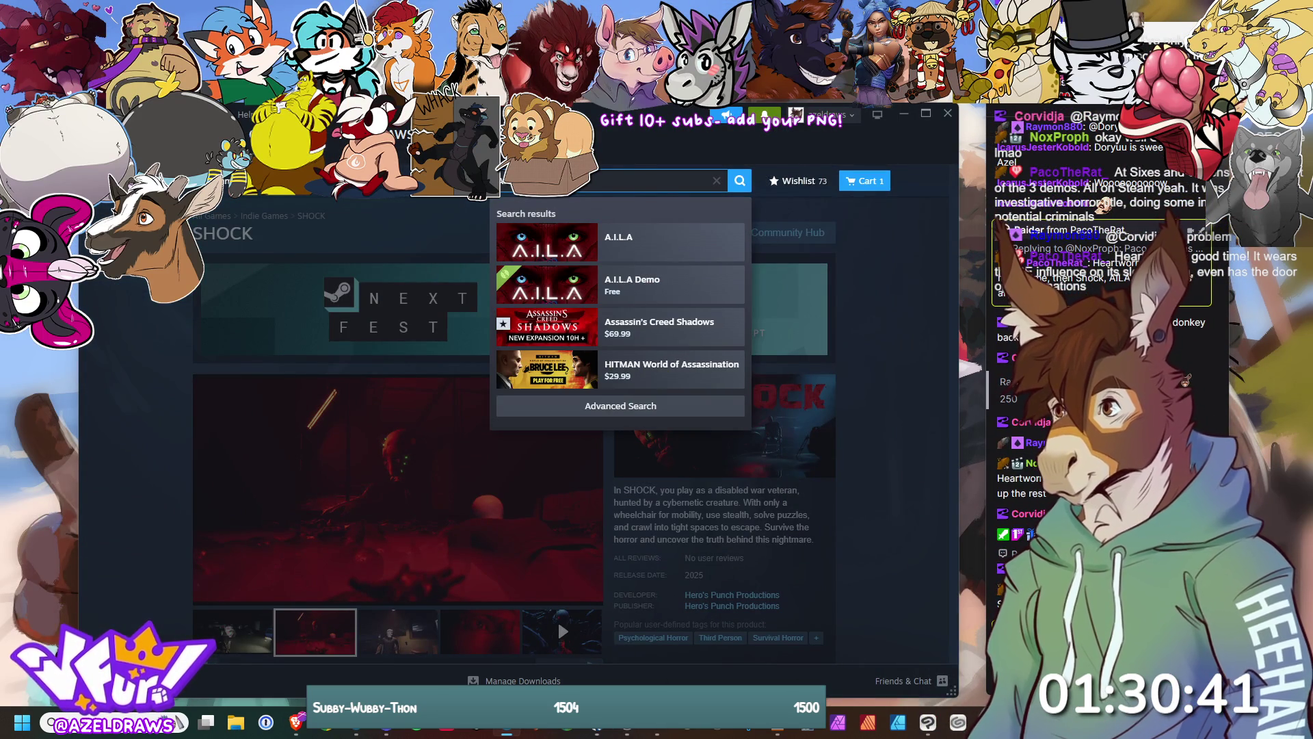
{"action": "left_click", "coordinate": [596, 235]}
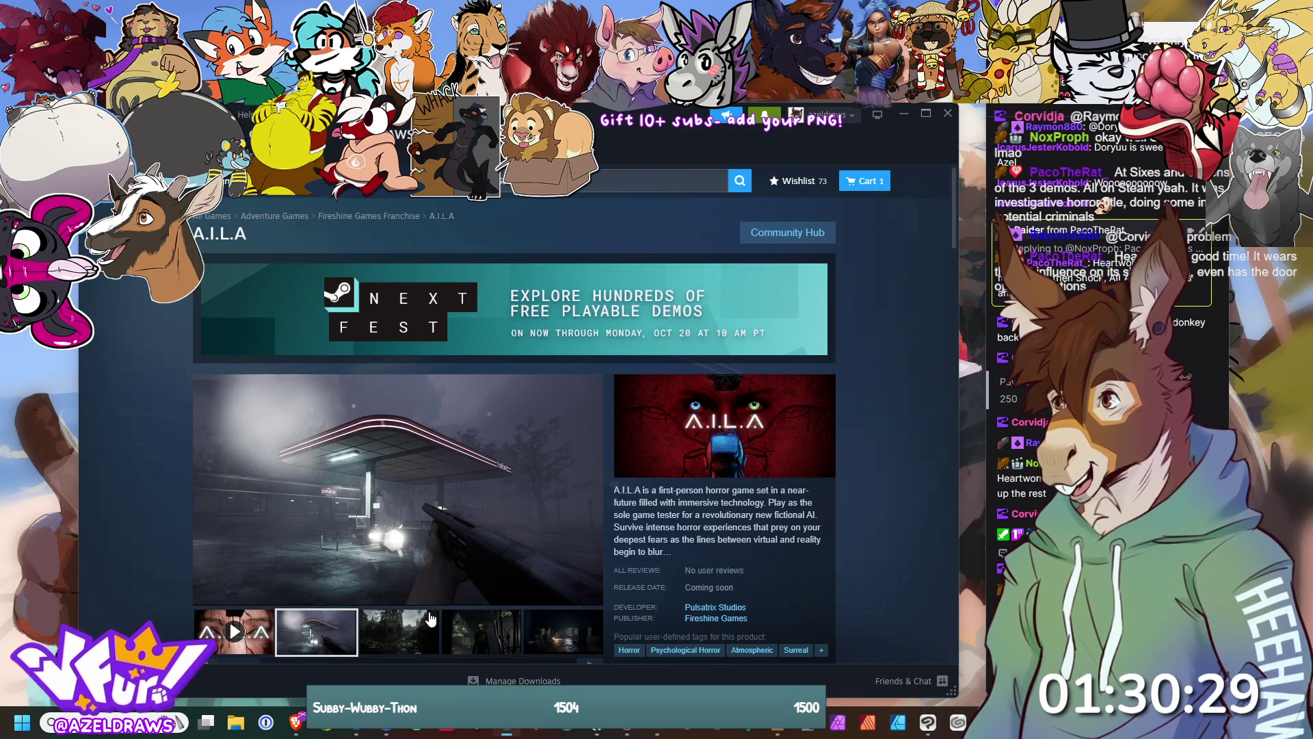
{"action": "left_click", "coordinate": [396, 641]}
{"action": "left_click", "coordinate": [484, 643]}
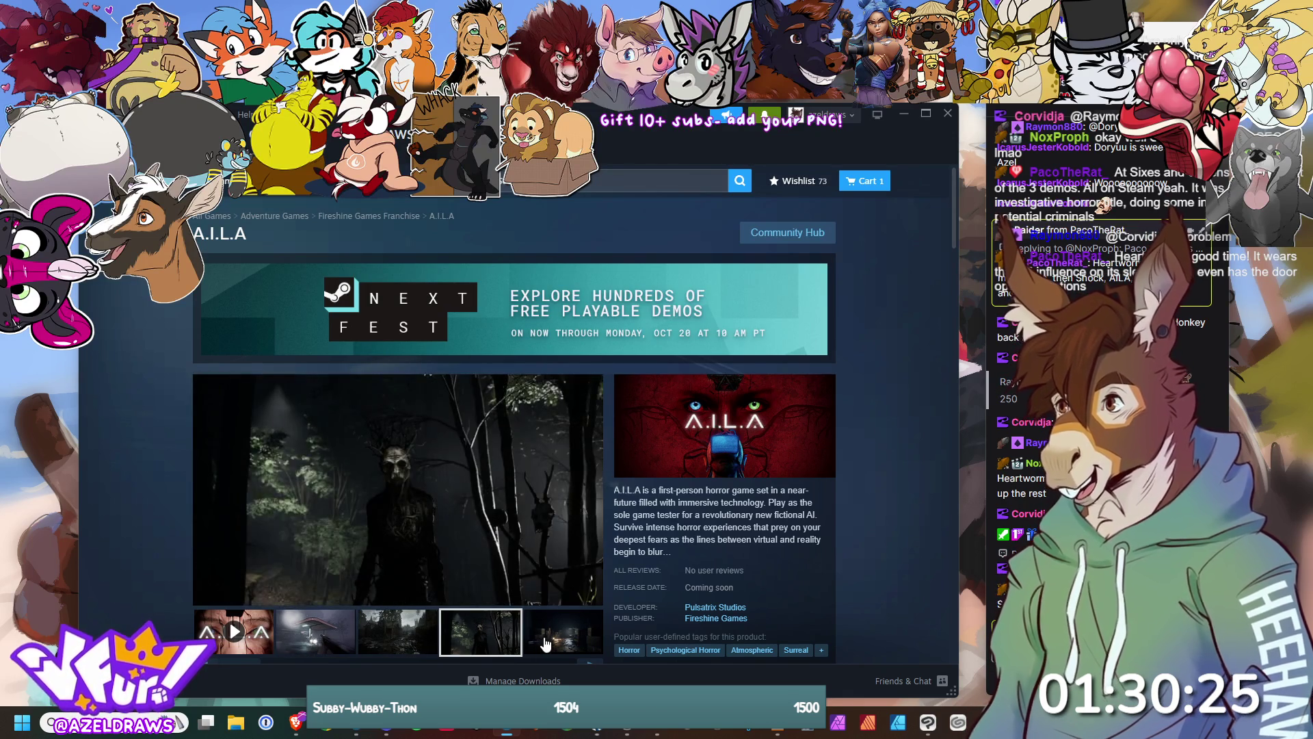
{"action": "left_click", "coordinate": [572, 643]}
{"action": "left_click", "coordinate": [590, 663]}
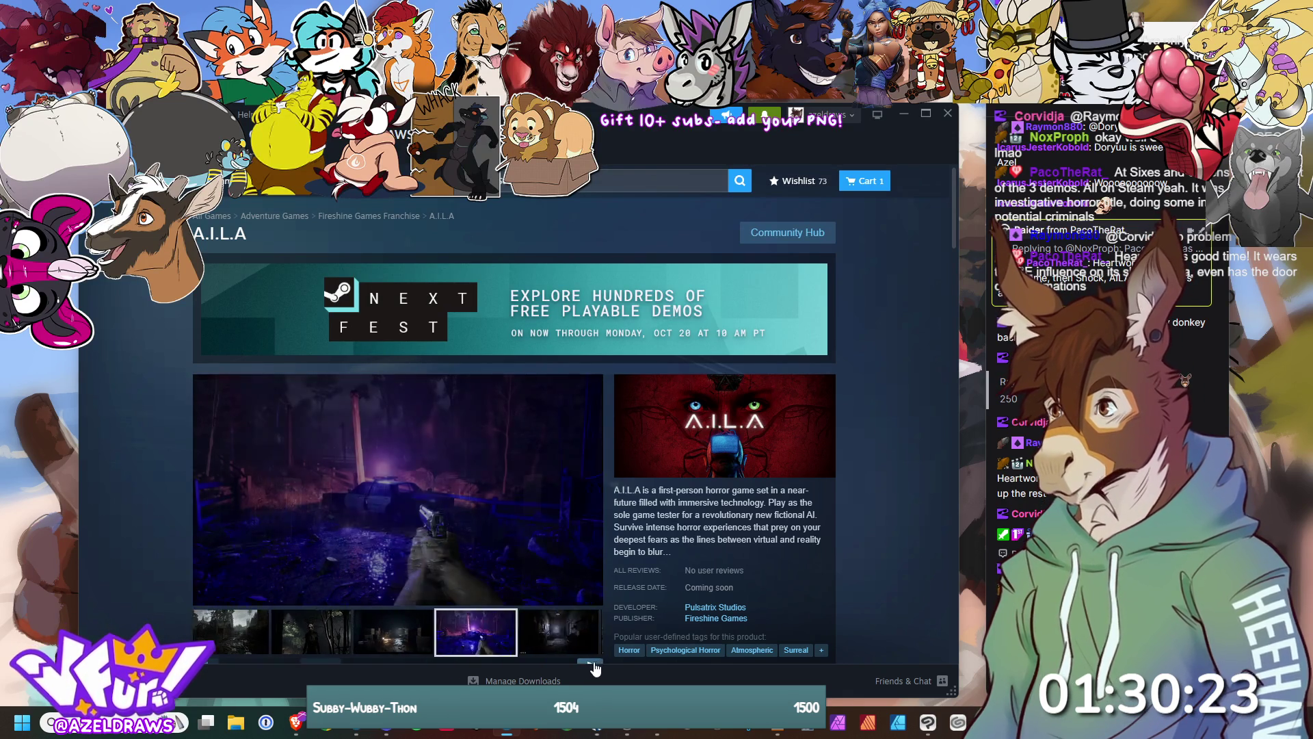
{"action": "left_click", "coordinate": [343, 643]}
{"action": "left_click", "coordinate": [397, 643]}
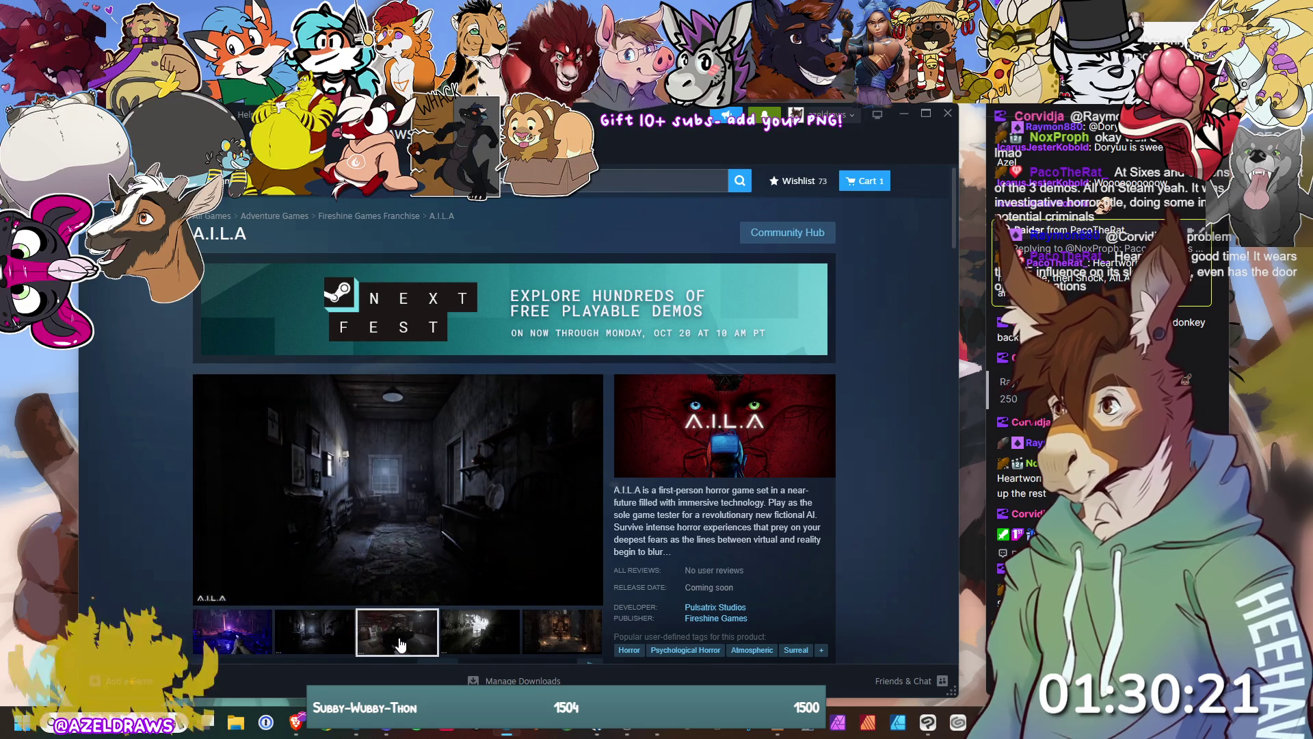
{"action": "left_click", "coordinate": [461, 644]}
{"action": "left_click", "coordinate": [397, 636]}
{"action": "left_click", "coordinate": [472, 633]}
{"action": "left_click", "coordinate": [565, 638]}
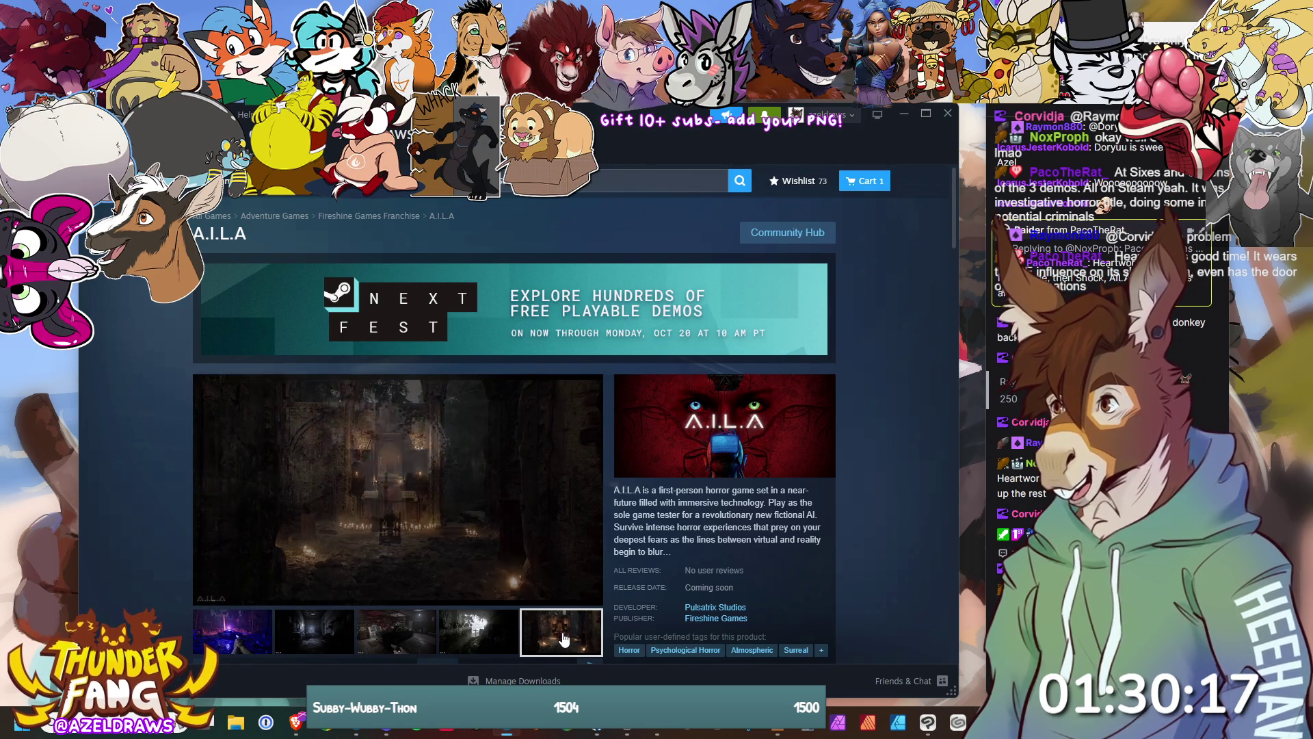
{"action": "left_click", "coordinate": [591, 667]}
{"action": "left_click", "coordinate": [479, 633]}
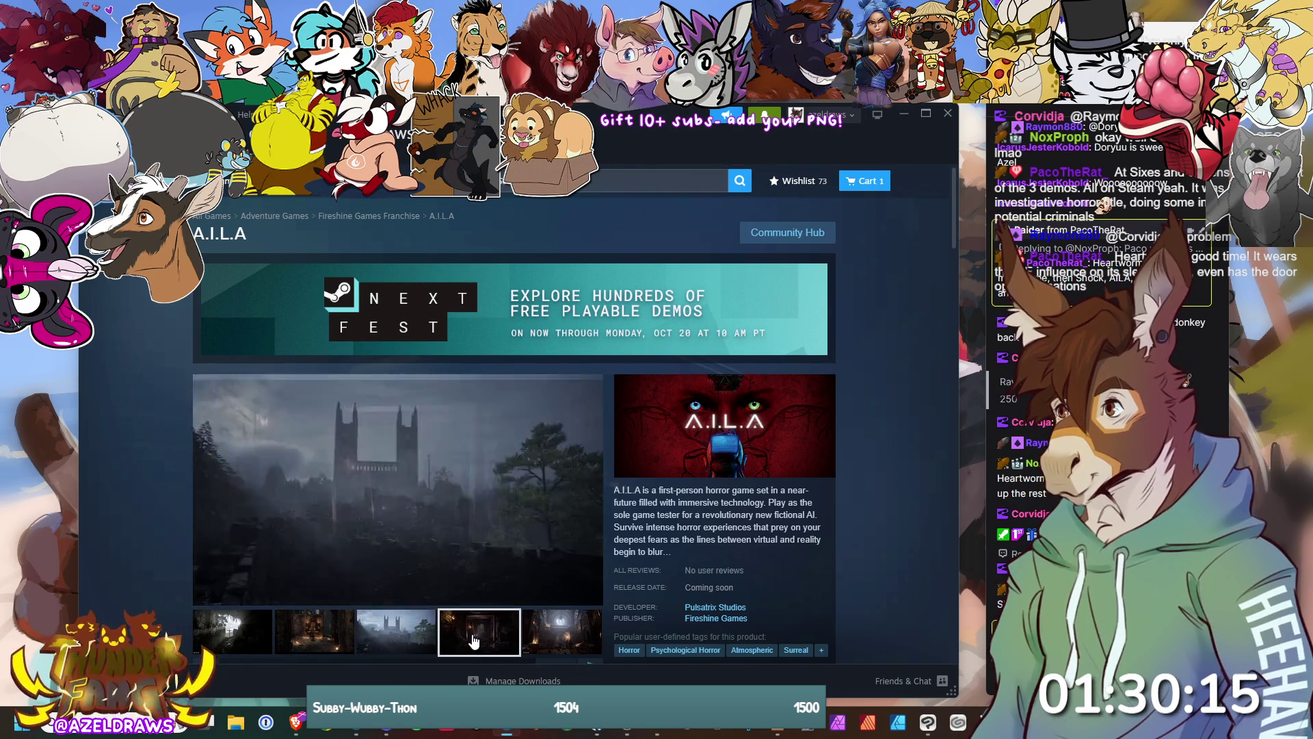
{"action": "left_click", "coordinate": [573, 636]}
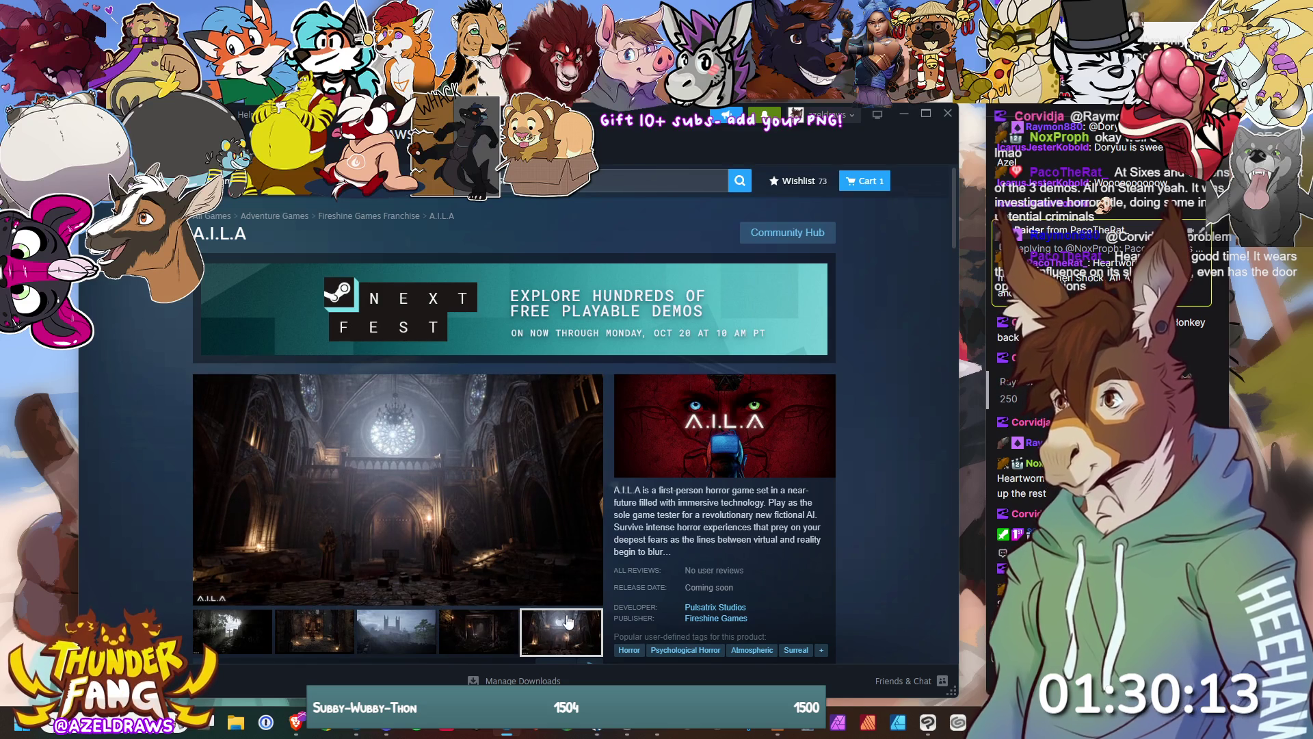
{"action": "scroll", "coordinate": [573, 636], "scroll_direction": "down", "scroll_amount": 3}
{"action": "scroll", "coordinate": [505, 514], "scroll_direction": "down", "scroll_amount": 2}
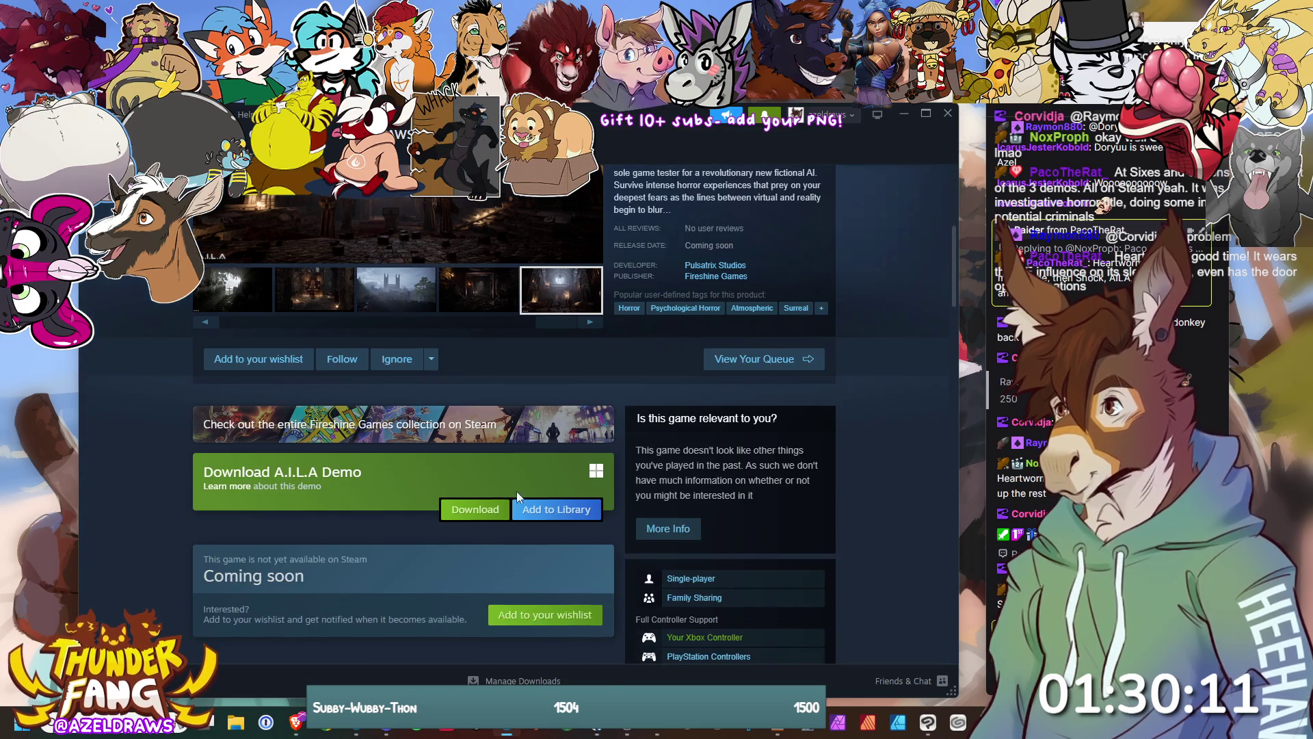
{"action": "scroll", "coordinate": [534, 446], "scroll_direction": "down", "scroll_amount": 1}
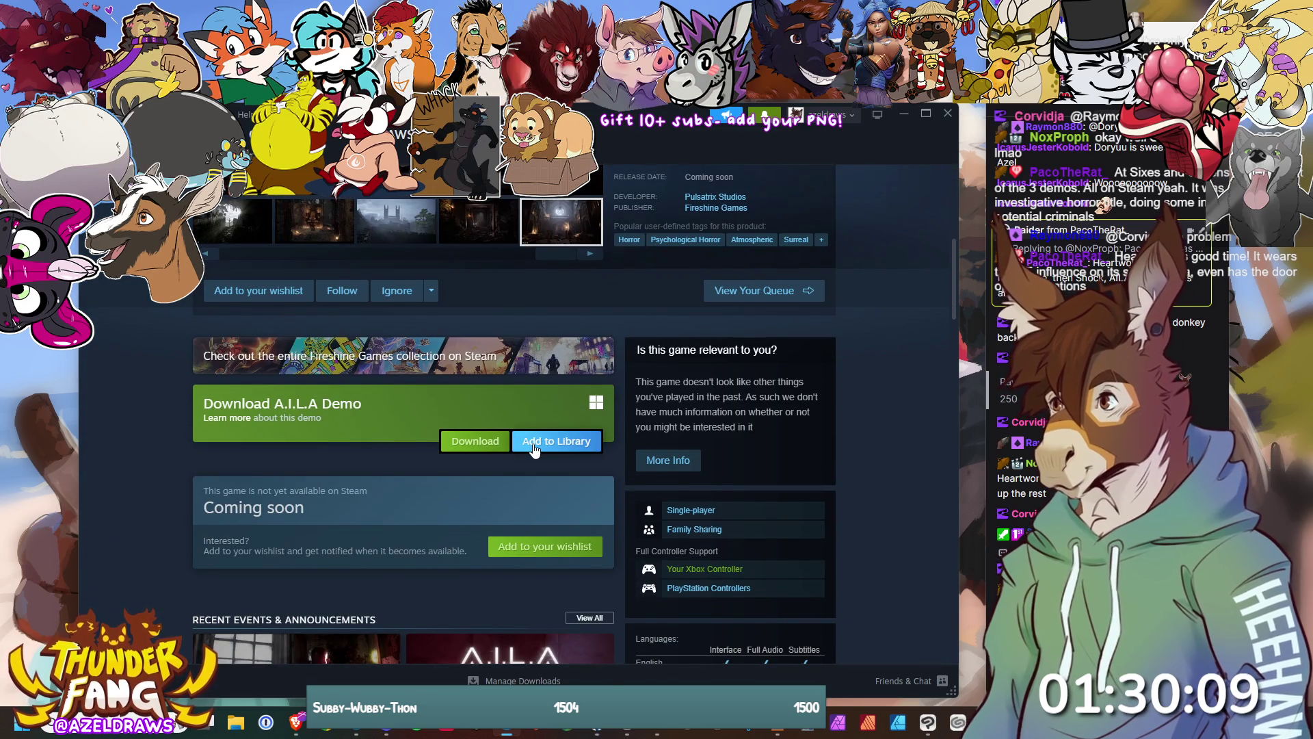
{"action": "scroll", "coordinate": [530, 455], "scroll_direction": "down", "scroll_amount": 6}
{"action": "scroll", "coordinate": [525, 466], "scroll_direction": "up", "scroll_amount": 5}
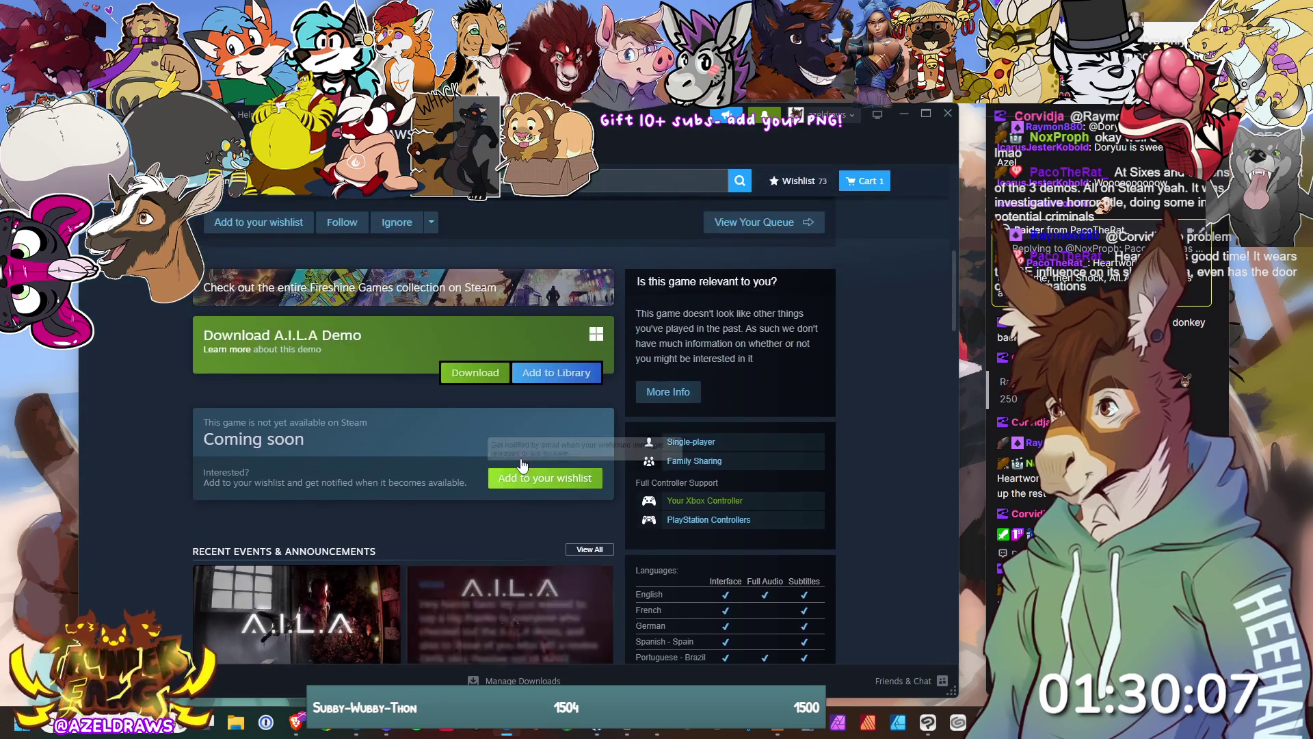
{"action": "scroll", "coordinate": [414, 476], "scroll_direction": "up", "scroll_amount": 7}
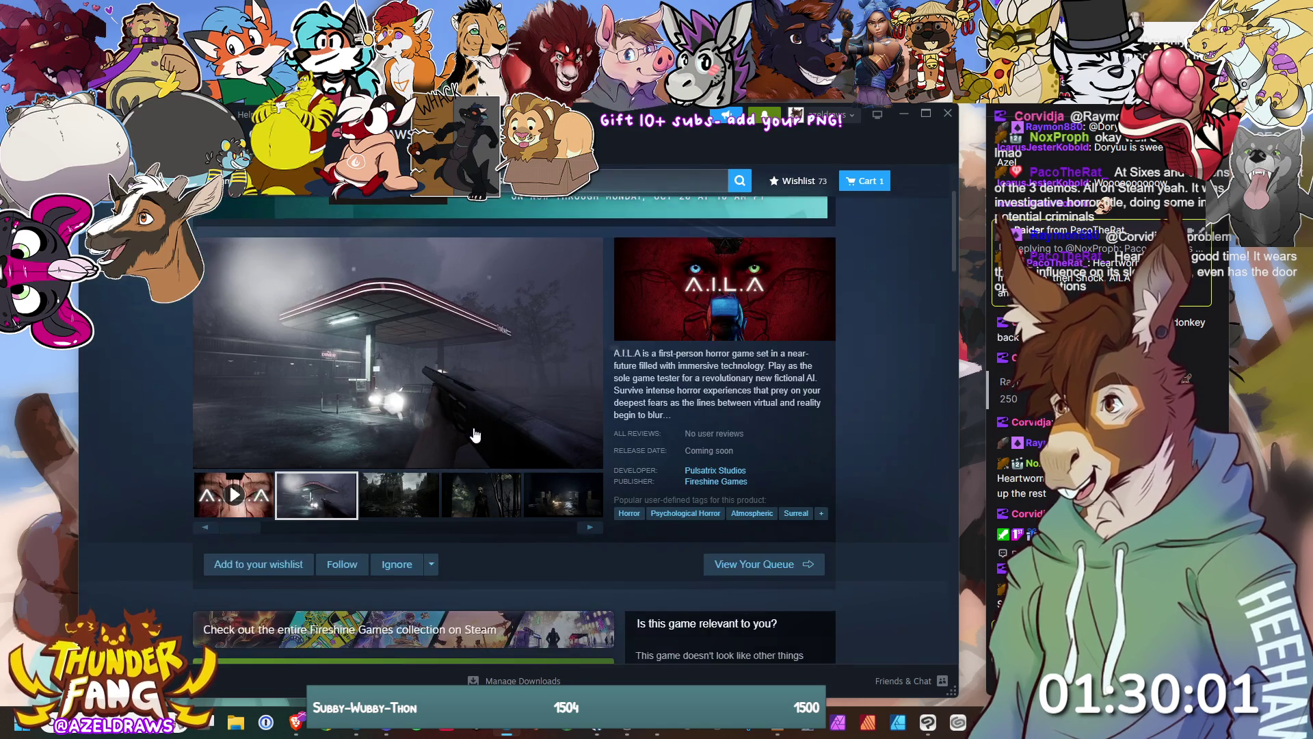
{"action": "scroll", "coordinate": [472, 478], "scroll_direction": "down", "scroll_amount": 4}
{"action": "scroll", "coordinate": [508, 508], "scroll_direction": "down", "scroll_amount": 3}
Wishlist A.I.L.A, then search 'at sixes' and open the At Sixes and Sevens page
{"action": "left_click", "coordinate": [575, 478]}
{"action": "scroll", "coordinate": [547, 411], "scroll_direction": "up", "scroll_amount": 6}
{"action": "left_click", "coordinate": [606, 181]}
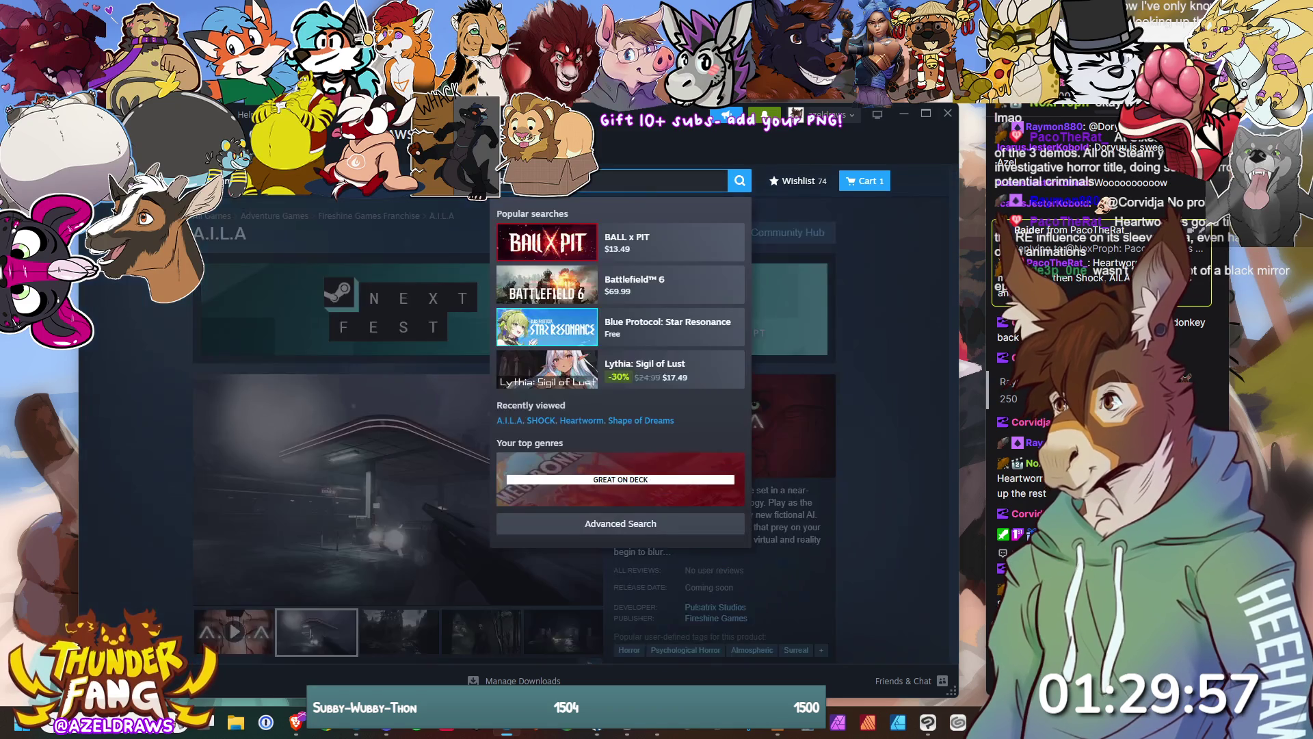
{"action": "type", "text": "at sixes"}
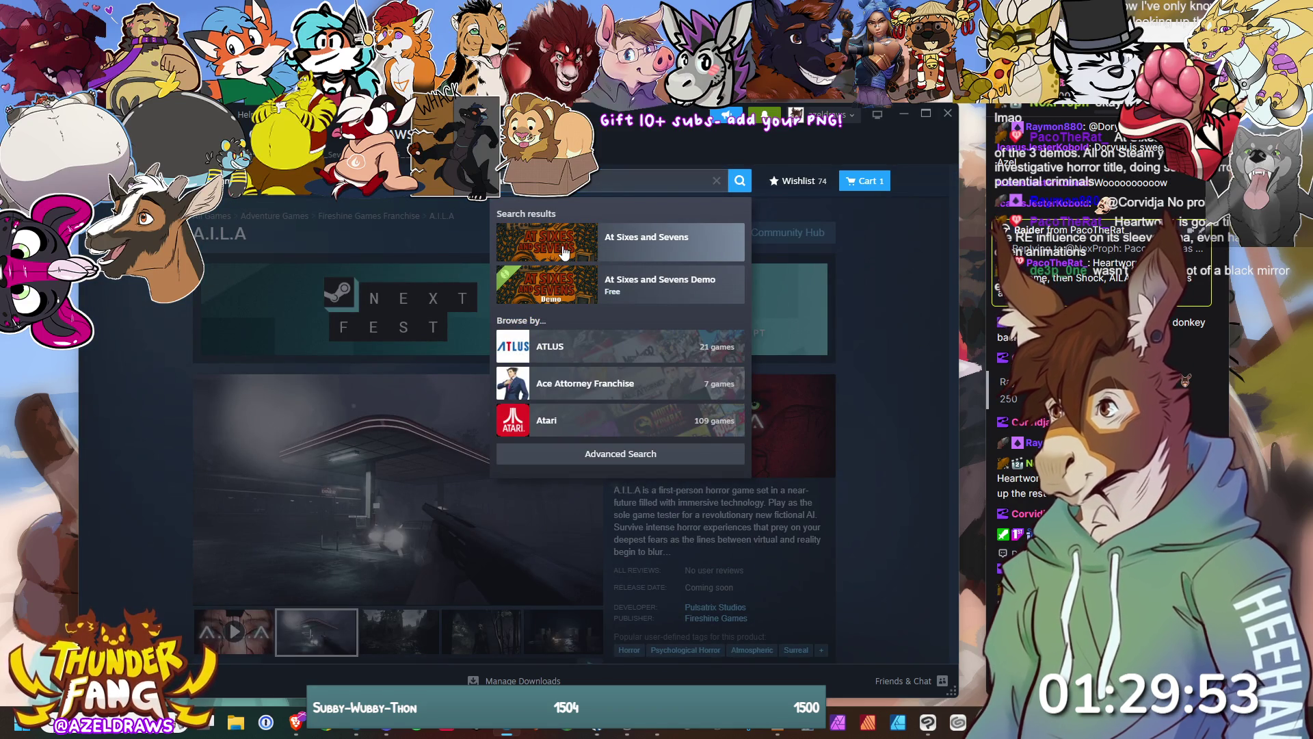
{"action": "left_click", "coordinate": [565, 252]}
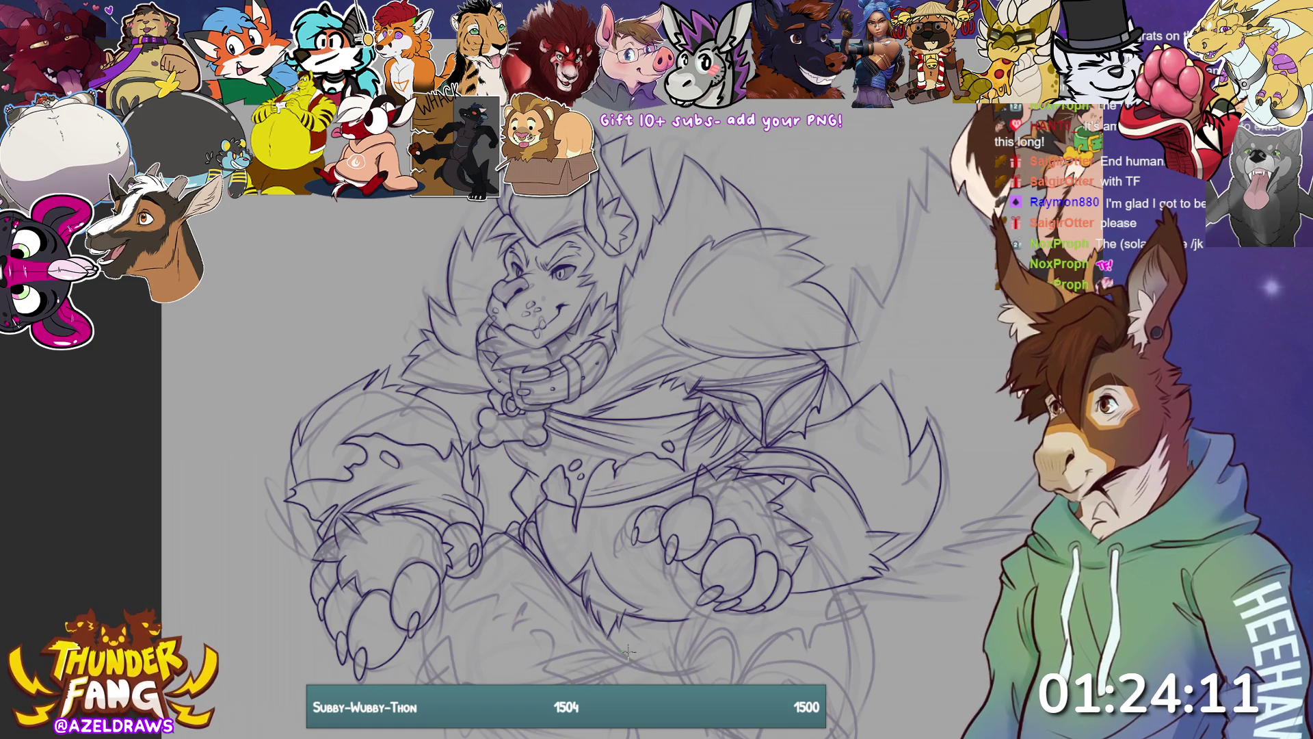
Ink clean purple lines along the werewolf's lower body
{"action": "left_click_drag", "start_coordinate": [444, 677], "coordinate": [681, 602]}
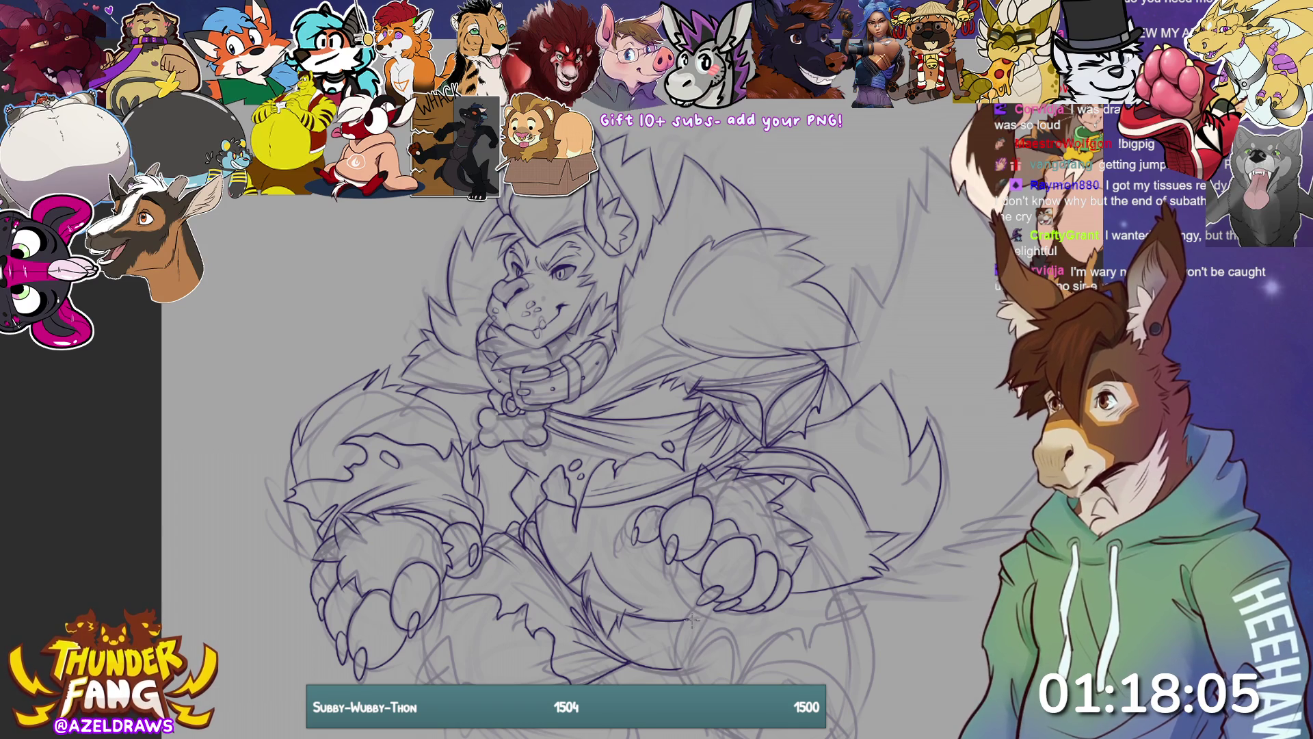
Ink a short purple line along the werewolf's leg, undoing and redrawing the first attempt
{"action": "left_click_drag", "start_coordinate": [696, 605], "coordinate": [682, 680]}
{"action": "key", "text": "ctrl+z"}
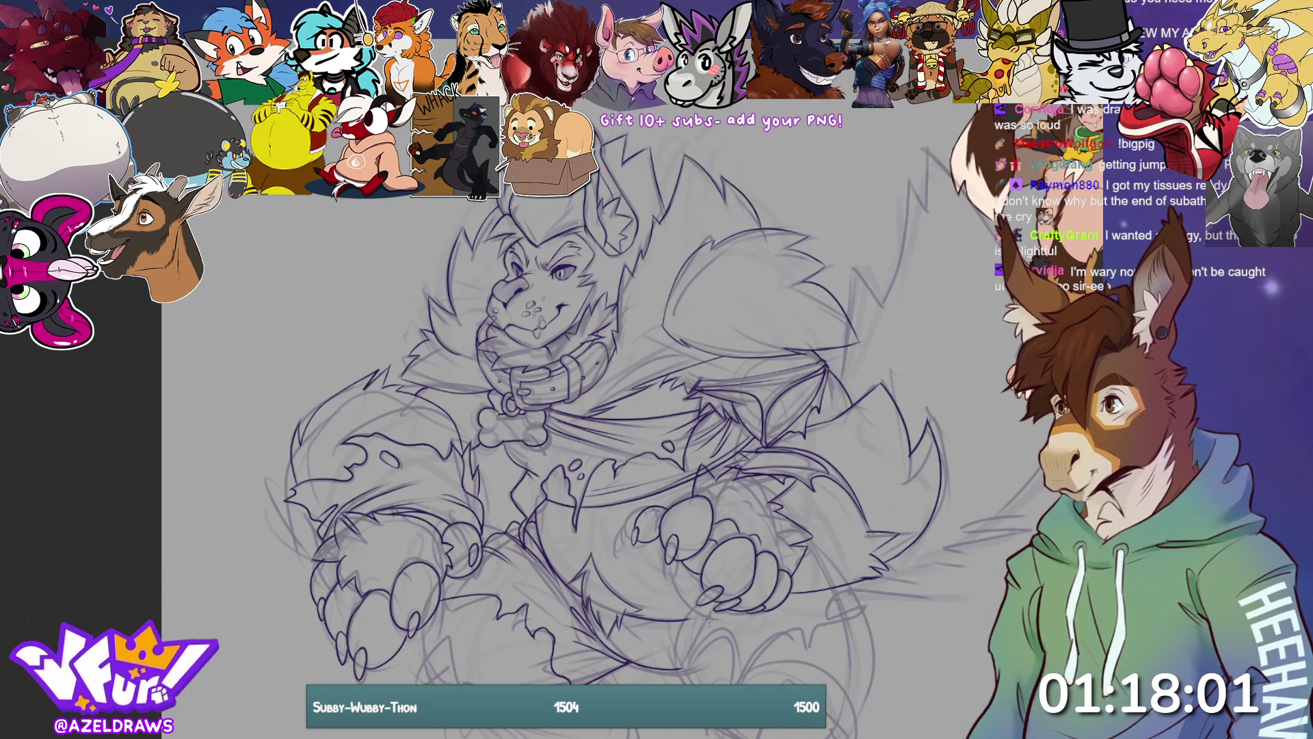
{"action": "left_click_drag", "start_coordinate": [696, 605], "coordinate": [682, 683]}
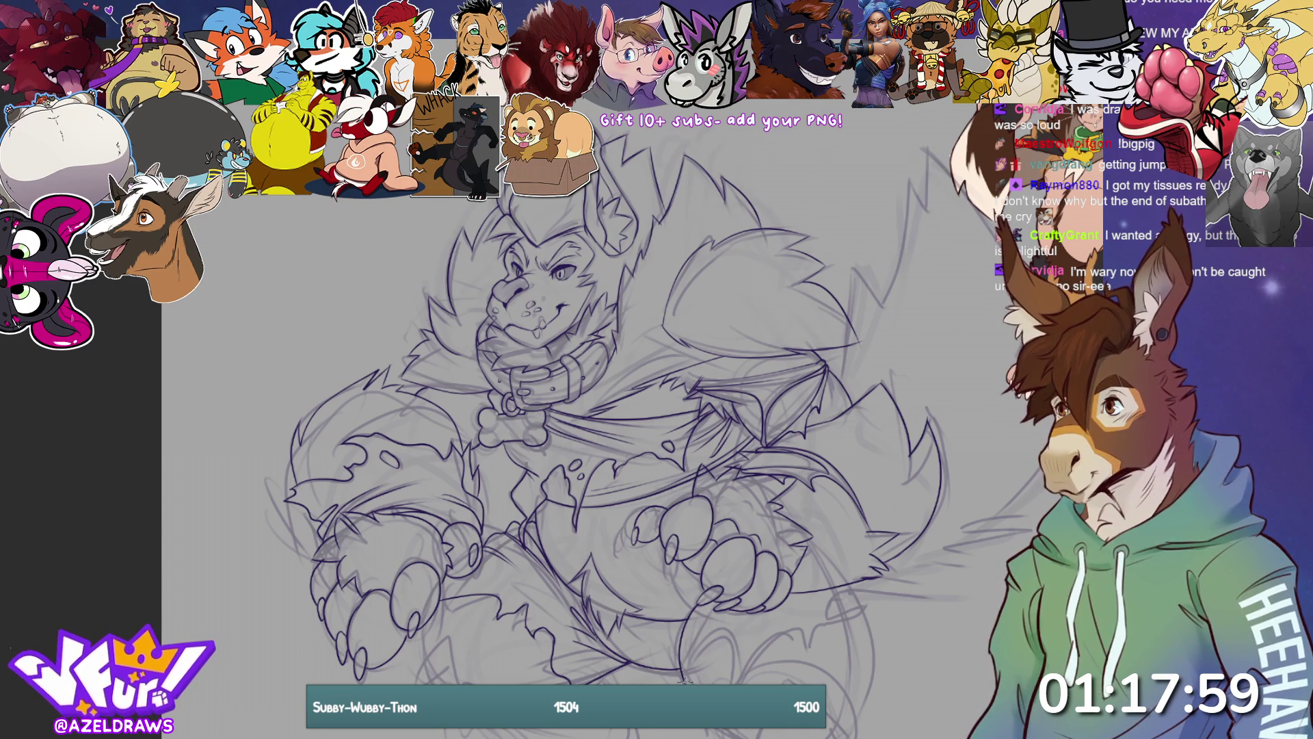